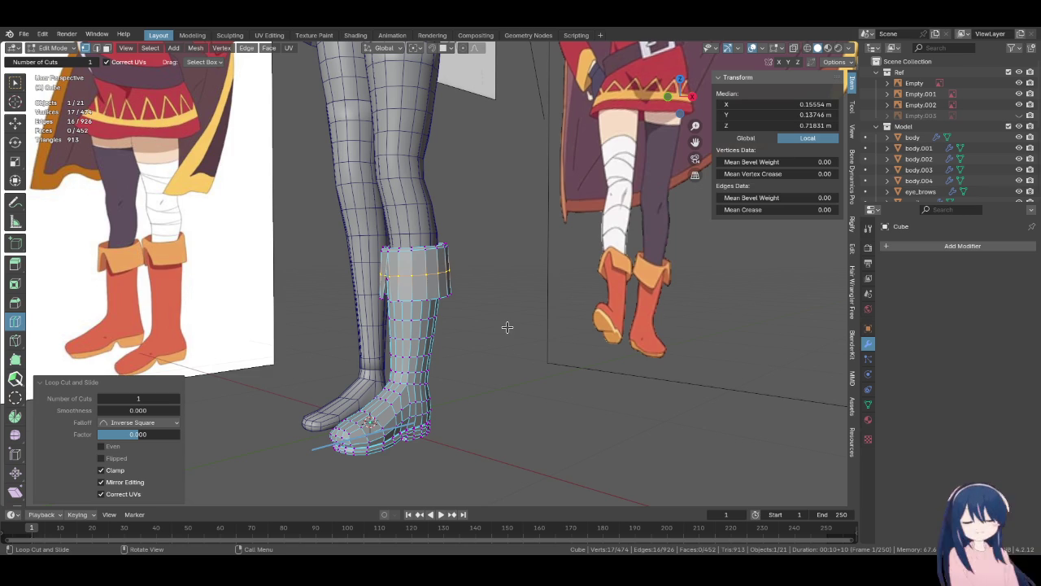
- In front orthographic view, zoom in on the slit and move its bottom vertex
{"action": "key", "text": "KP_1"}
{"action": "scroll", "coordinate": [507, 328], "scroll_direction": "up", "scroll_amount": 2}
{"action": "scroll", "coordinate": [507, 327], "scroll_direction": "up", "scroll_amount": 2}
{"action": "scroll", "coordinate": [507, 327], "scroll_direction": "up", "scroll_amount": 2}
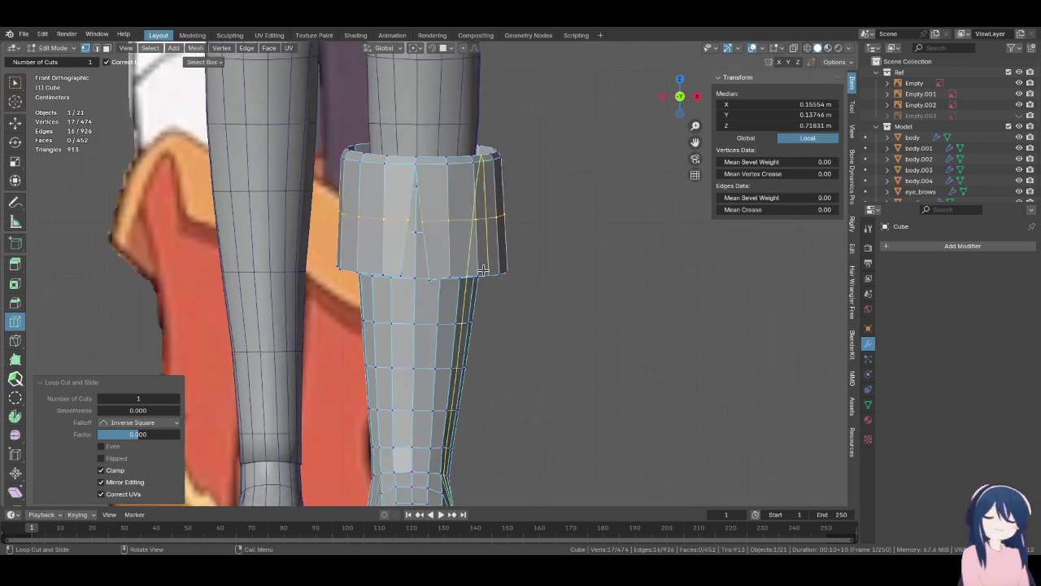
{"action": "scroll", "coordinate": [507, 327], "scroll_direction": "up", "scroll_amount": 2}
{"action": "left_click", "coordinate": [15, 82]}
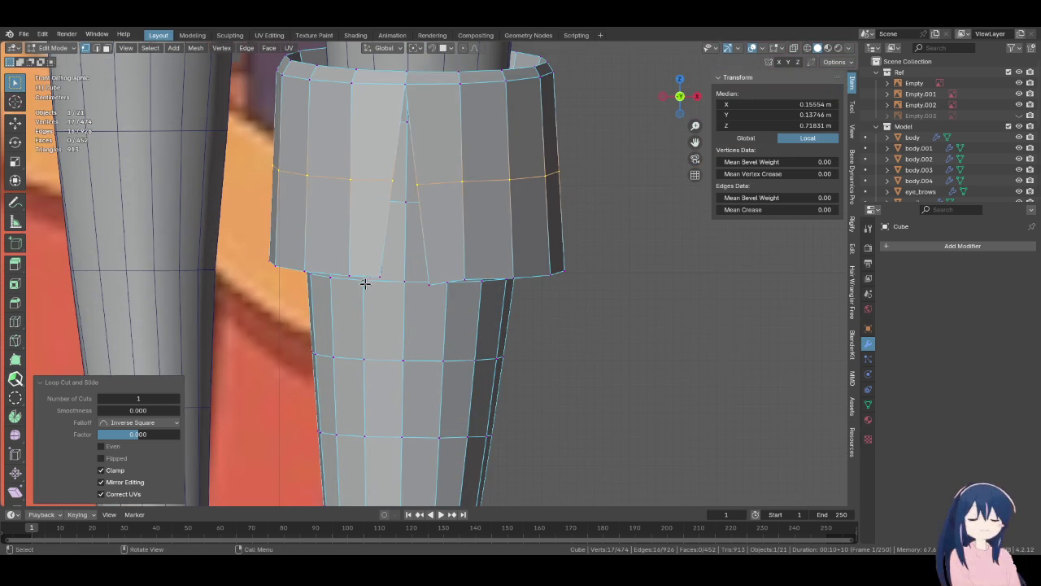
{"action": "scroll", "coordinate": [360, 279], "scroll_direction": "up", "scroll_amount": 2}
{"action": "left_click", "coordinate": [430, 291]}
{"action": "key", "text": "g"}
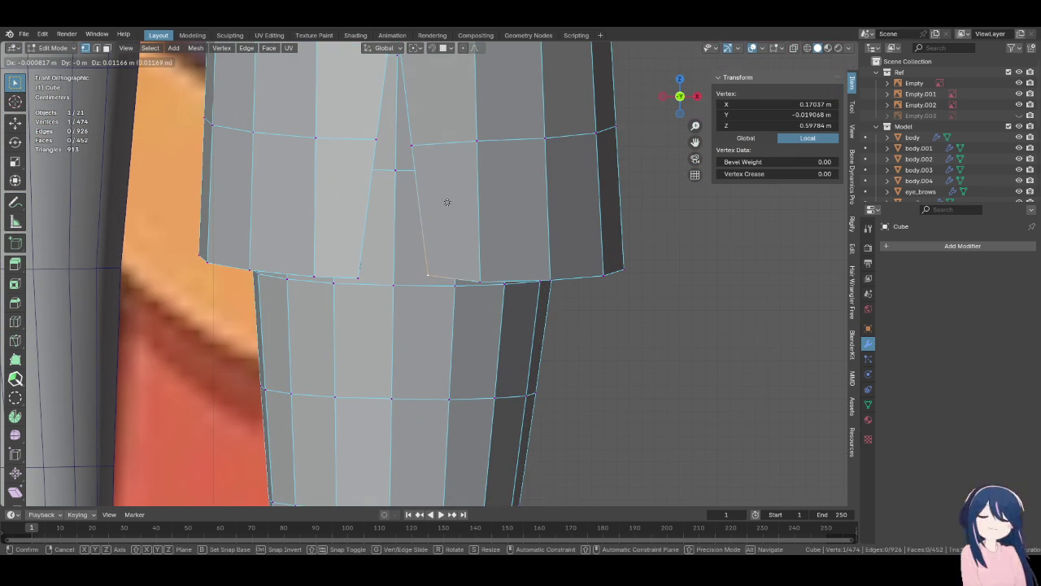
{"action": "left_click", "coordinate": [446, 197]}
- Reposition the slit's bottom vertex after cancelling trial scale and move attempts
{"action": "key", "text": "s"}
{"action": "key", "text": "Escape"}
{"action": "key", "text": "g"}
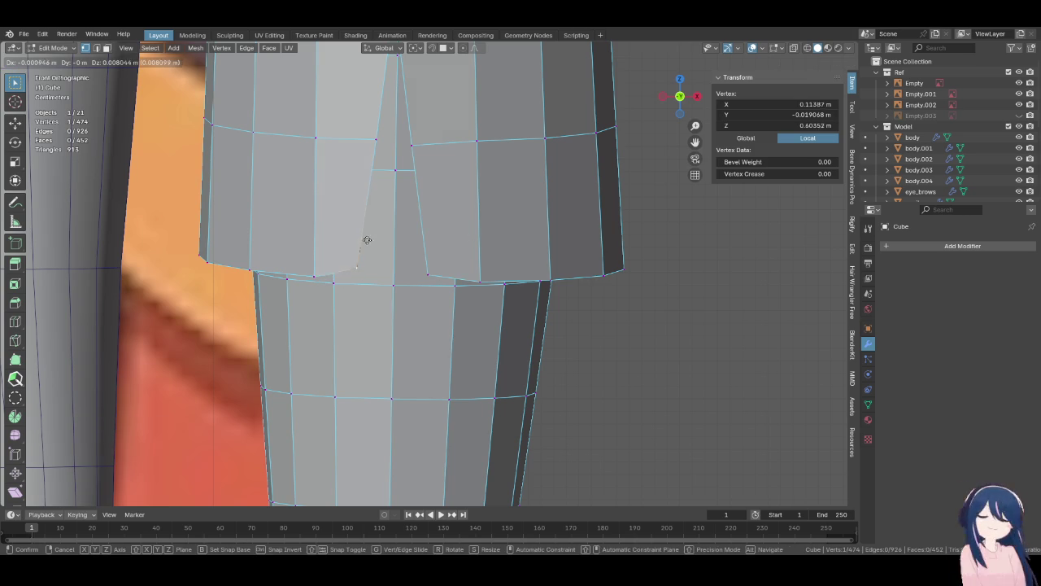
{"action": "key", "text": "Escape"}
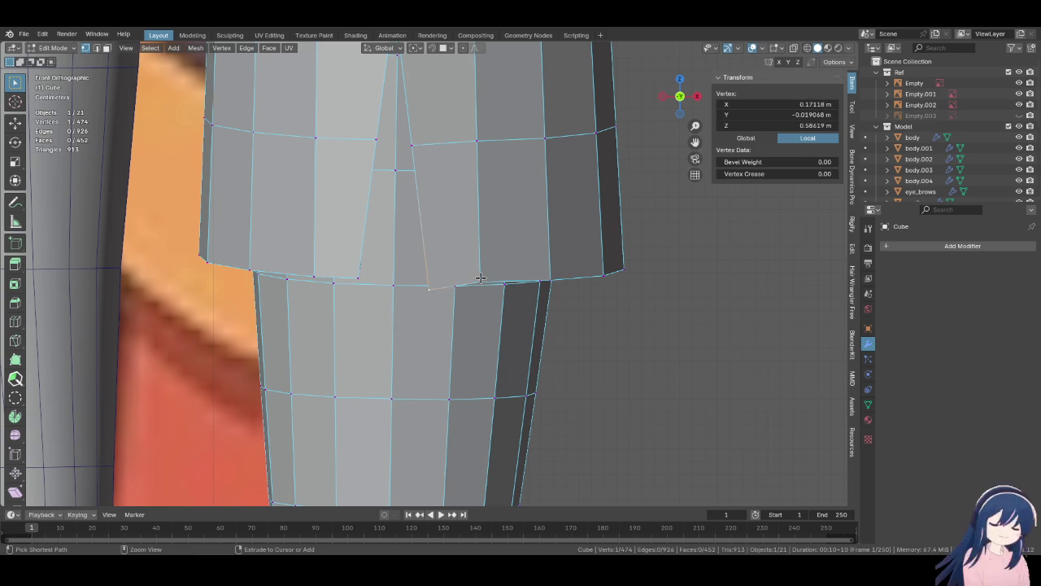
{"action": "key", "text": "g"}
{"action": "left_click", "coordinate": [458, 283]}
- Move the neighbouring slit vertices, then undo the last two adjustments
{"action": "key", "text": "g"}
{"action": "left_click", "coordinate": [431, 270]}
{"action": "key", "text": "g"}
{"action": "left_click", "coordinate": [418, 266]}
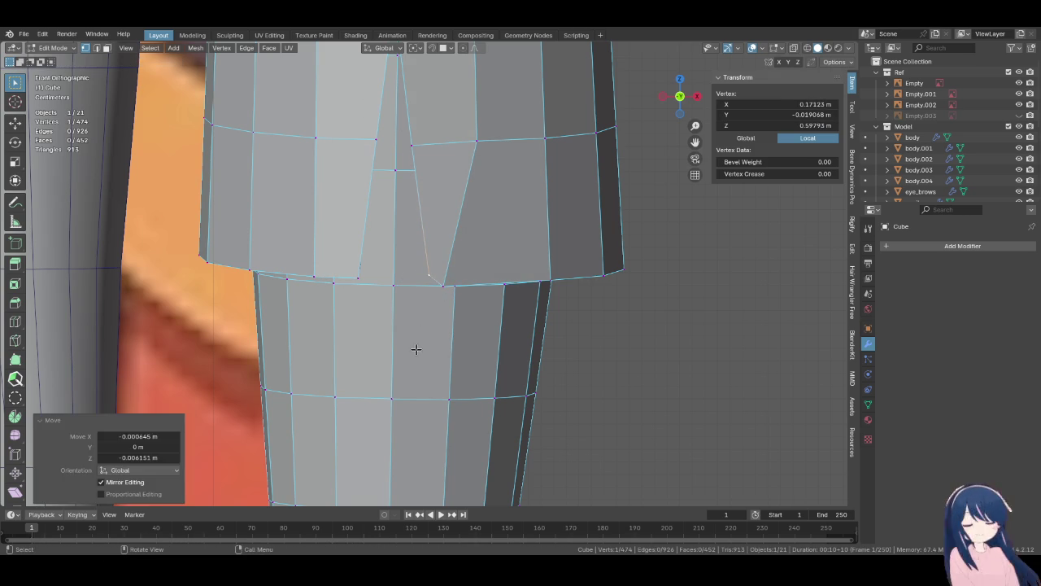
{"action": "key", "text": "ctrl+z"}
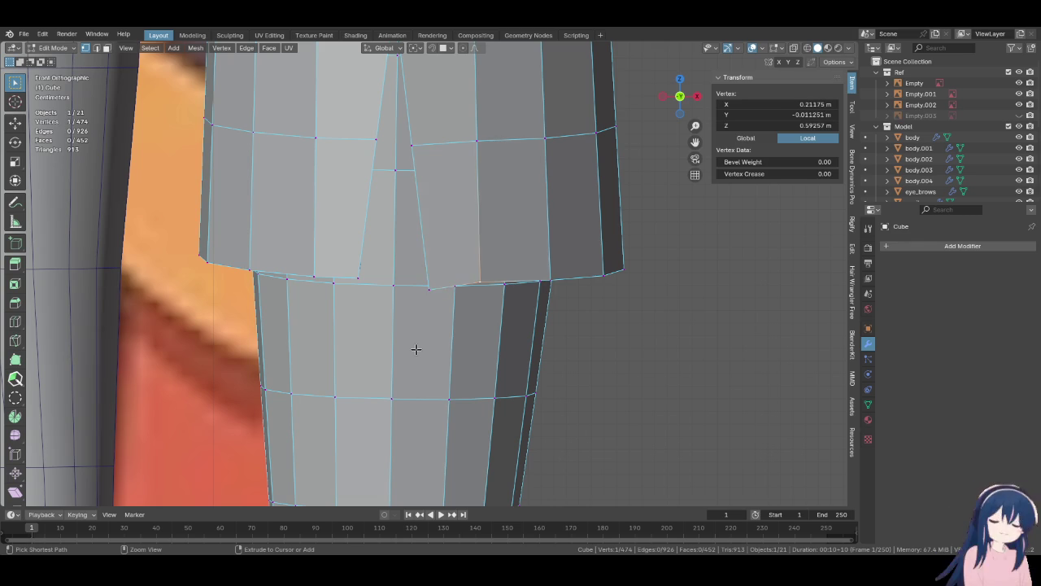
{"action": "key", "text": "ctrl+z"}
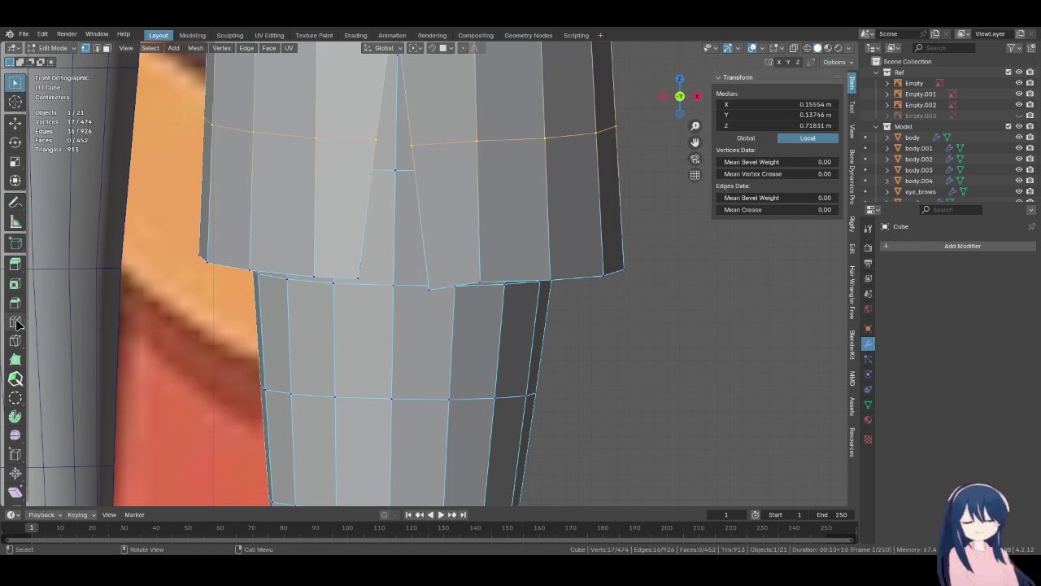
- Cut an edge loop around the cuff and slide it down near the bottom edge
{"action": "left_click", "coordinate": [15, 322]}
{"action": "left_click", "coordinate": [496, 208]}
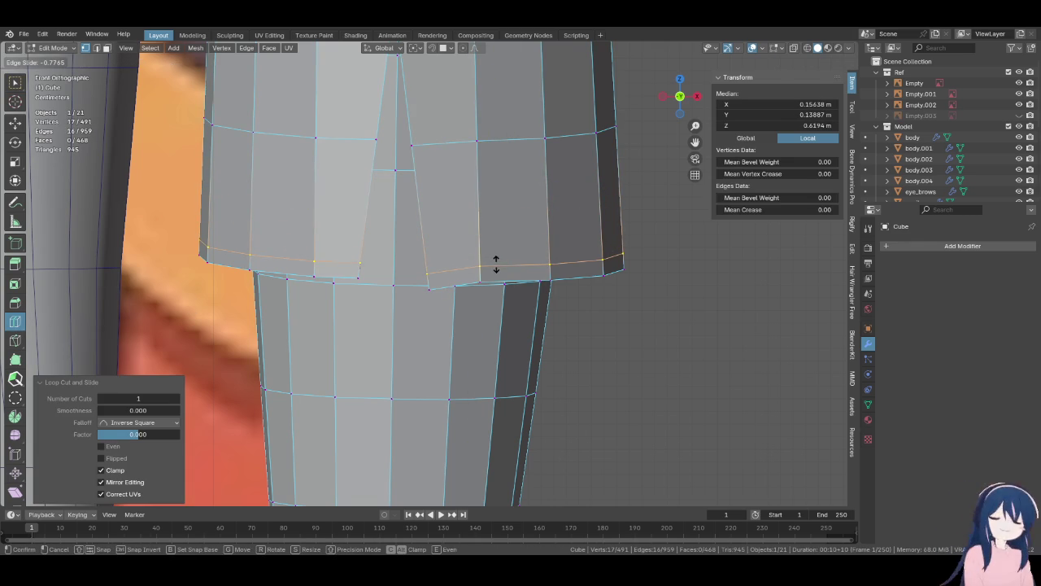
{"action": "left_click", "coordinate": [496, 265]}
{"action": "scroll", "coordinate": [436, 146], "scroll_direction": "down", "scroll_amount": 1}
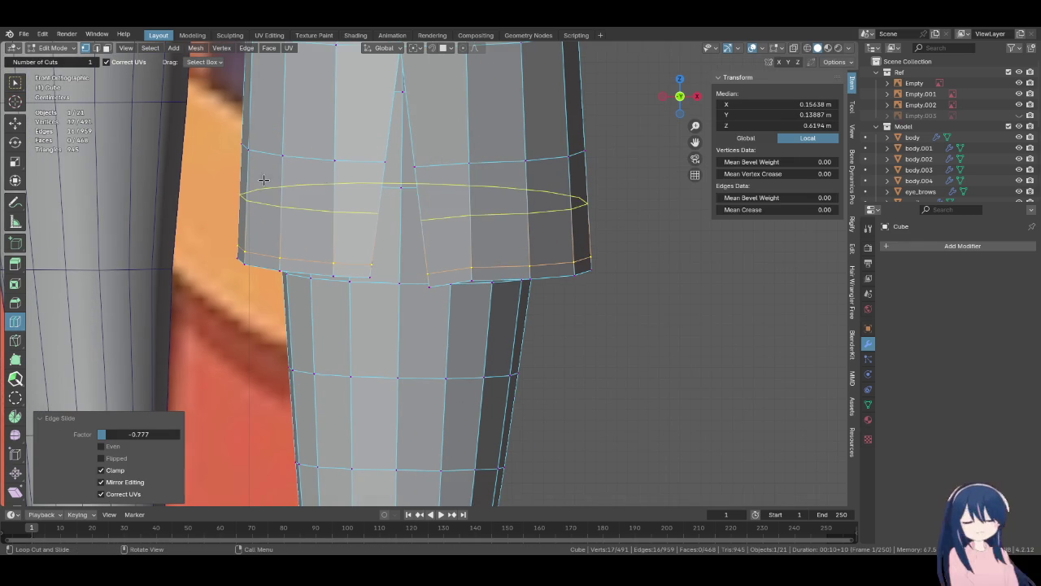
{"action": "left_click", "coordinate": [15, 82]}
{"action": "scroll", "coordinate": [398, 293], "scroll_direction": "up", "scroll_amount": 2}
- Shape the right V notch by moving its tip and sliding its side and upper vertices
{"action": "left_click", "coordinate": [426, 289]}
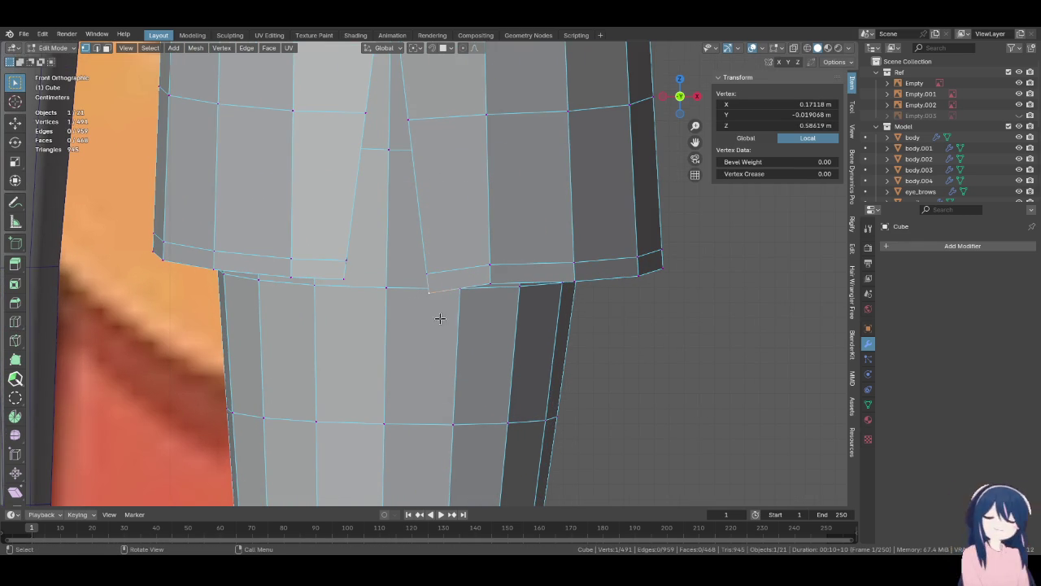
{"action": "key", "text": "g"}
{"action": "left_click", "coordinate": [430, 246]}
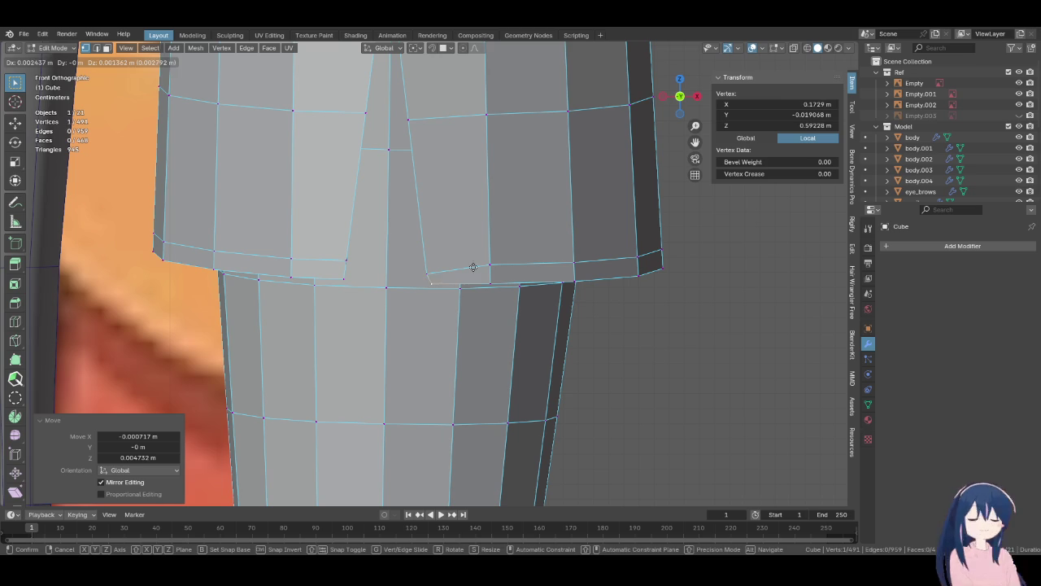
{"action": "key", "text": "g"}
{"action": "key", "text": "g"}
{"action": "left_click", "coordinate": [438, 278]}
{"action": "left_click", "coordinate": [489, 265]}
{"action": "key", "text": "g"}
{"action": "key", "text": "g"}
{"action": "left_click", "coordinate": [457, 240]}
{"action": "left_click", "coordinate": [485, 114]}
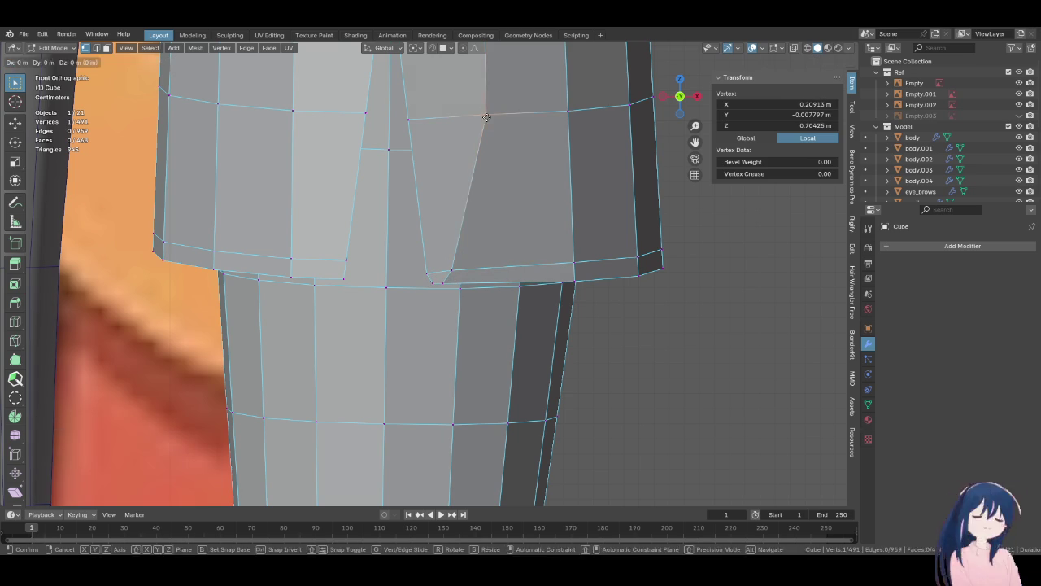
{"action": "key", "text": "g"}
{"action": "key", "text": "g"}
{"action": "left_click", "coordinate": [472, 117]}
- Shape the left V notch by sliding its lower and side vertices along their edges
{"action": "left_click", "coordinate": [316, 284]}
{"action": "key", "text": "g"}
{"action": "key", "text": "g"}
{"action": "left_click", "coordinate": [326, 285]}
{"action": "left_click", "coordinate": [291, 258]}
{"action": "key", "text": "g"}
{"action": "key", "text": "g"}
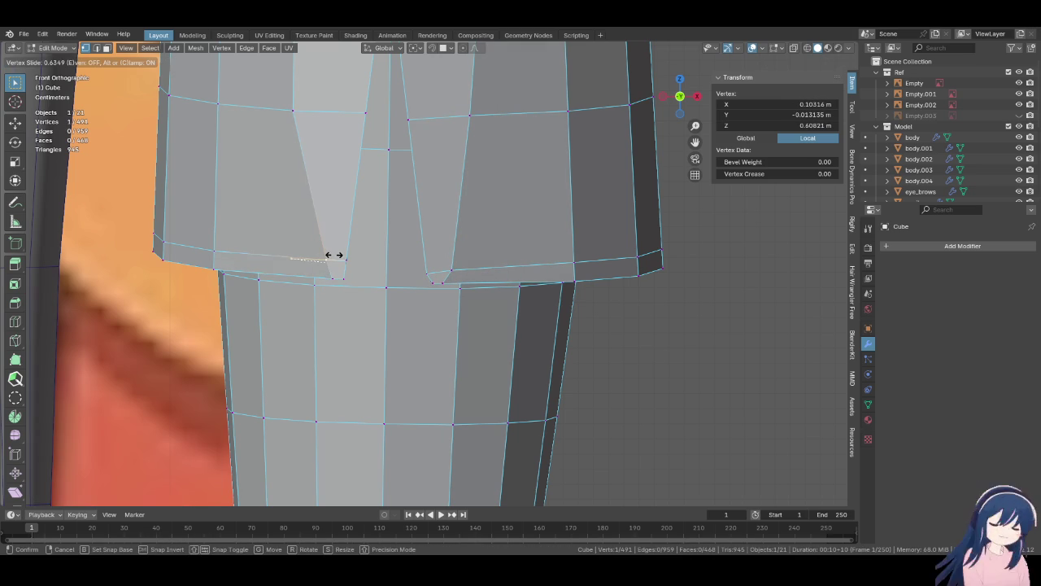
{"action": "left_click", "coordinate": [334, 254]}
{"action": "left_click", "coordinate": [342, 279]}
{"action": "key", "text": "g"}
{"action": "left_click", "coordinate": [342, 276]}
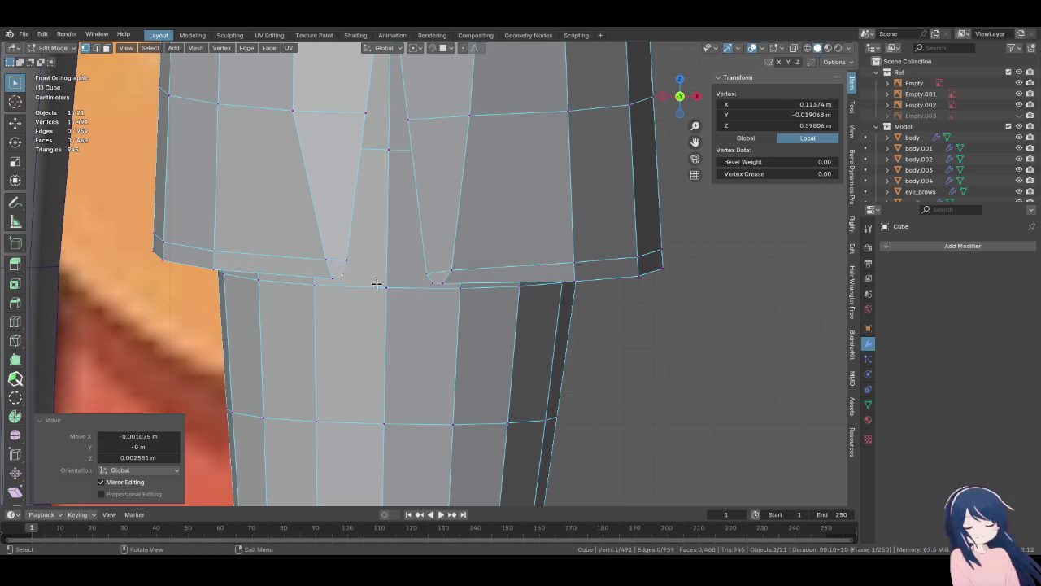
- From an angled view, refine the left notch's lower, top and middle-row vertices
{"action": "middle_click_drag", "start_coordinate": [425, 302], "coordinate": [388, 377]}
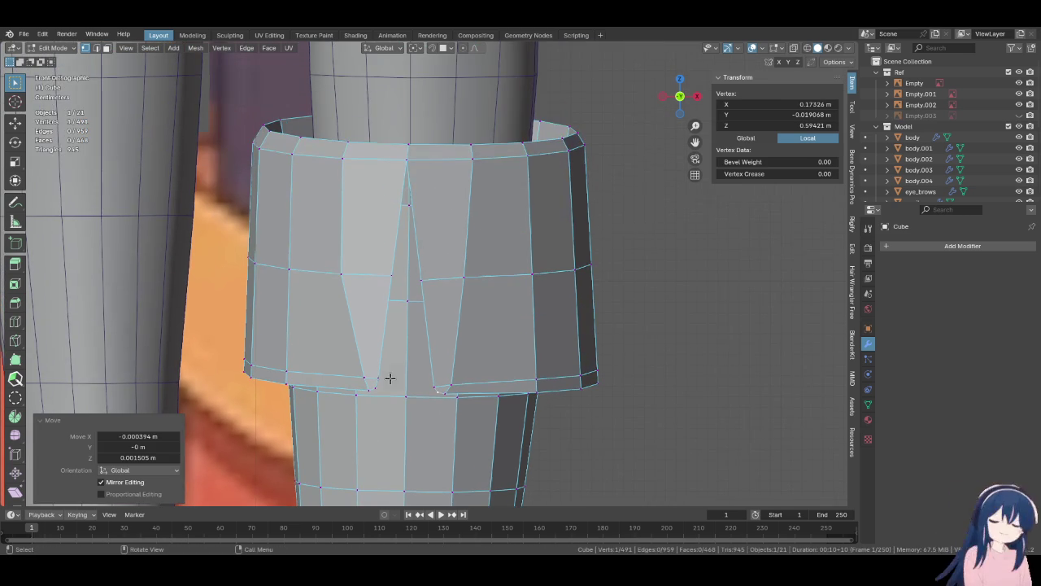
{"action": "left_click", "coordinate": [320, 277]}
{"action": "key", "text": "g"}
{"action": "left_click", "coordinate": [346, 272]}
{"action": "left_click", "coordinate": [341, 159]}
{"action": "key", "text": "g"}
{"action": "key", "text": "g"}
{"action": "left_click", "coordinate": [349, 225]}
{"action": "left_click", "coordinate": [350, 273]}
{"action": "key", "text": "g"}
{"action": "key", "text": "g"}
{"action": "left_click", "coordinate": [371, 279]}
{"action": "mouse_move", "coordinate": [370, 279]}
{"action": "middle_mouse_down"}
{"action": "mouse_move", "coordinate": [441, 209]}
{"action": "mouse_move", "coordinate": [333, 276]}
{"action": "mouse_move", "coordinate": [225, 291]}
{"action": "mouse_move", "coordinate": [256, 279]}
{"action": "mouse_move", "coordinate": [338, 205]}
{"action": "mouse_move", "coordinate": [360, 268]}
{"action": "mouse_move", "coordinate": [385, 244]}
{"action": "mouse_move", "coordinate": [438, 335]}
{"action": "middle_mouse_up"}
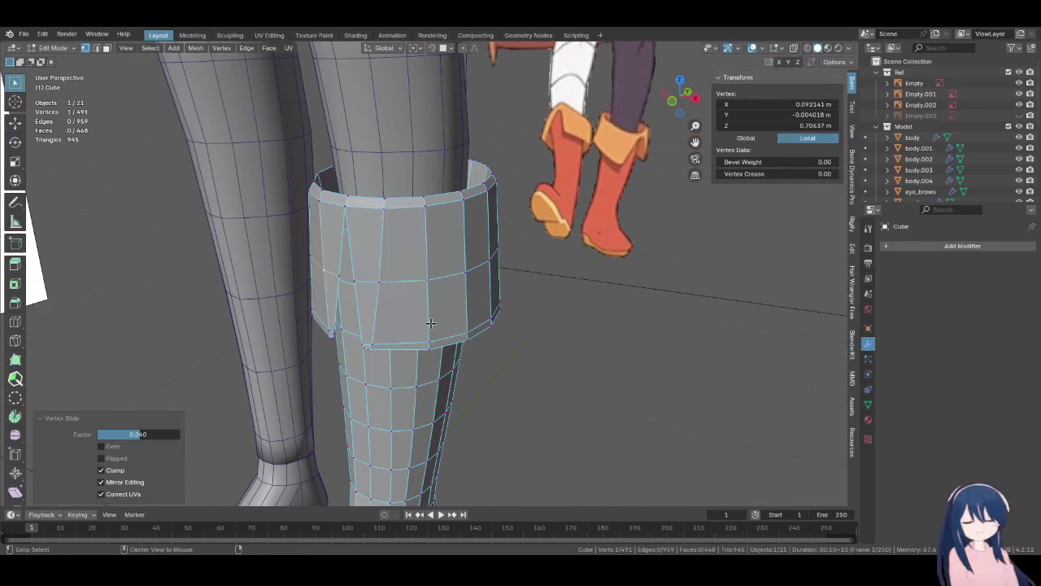
- Apply Set Edge Flow to both vertical edge paths on the cuff front
{"action": "left_click", "coordinate": [423, 224], "text": "alt"}
{"action": "right_click", "coordinate": [473, 322]}
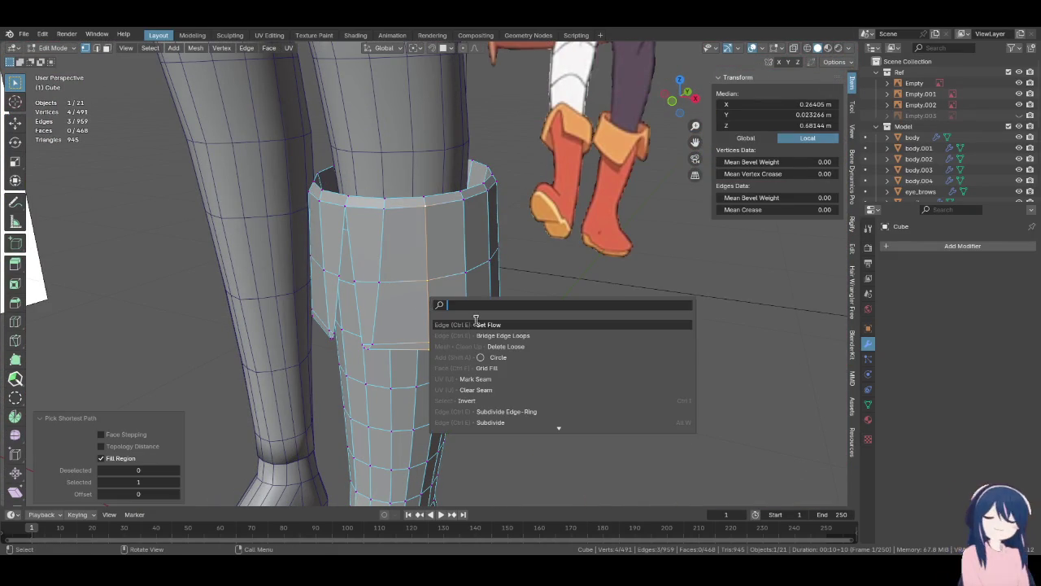
{"action": "left_click", "coordinate": [475, 324]}
{"action": "middle_click_drag", "start_coordinate": [416, 320], "coordinate": [472, 302]}
{"action": "left_click", "coordinate": [437, 310]}
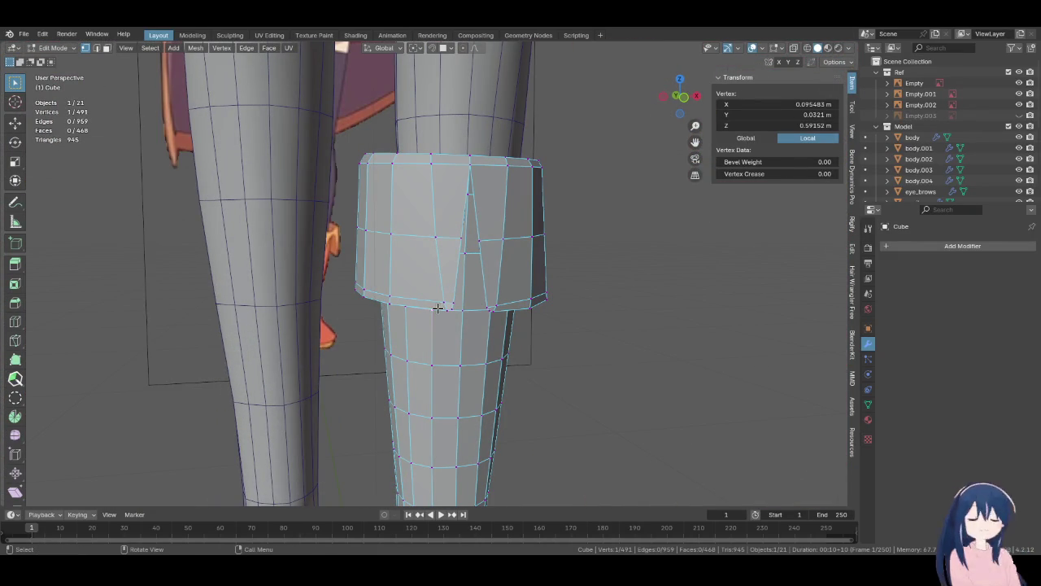
{"action": "left_click", "coordinate": [390, 178], "text": "ctrl"}
{"action": "key", "text": "F3"}
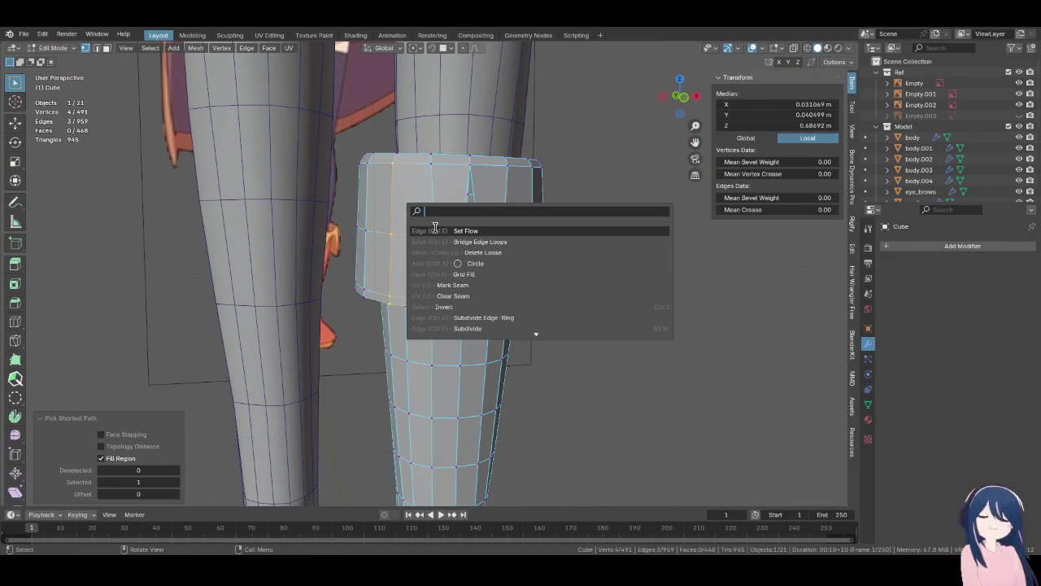
{"action": "left_click", "coordinate": [435, 230]}
{"action": "mouse_move", "coordinate": [565, 285]}
{"action": "middle_mouse_down"}
{"action": "mouse_move", "coordinate": [325, 298]}
{"action": "mouse_move", "coordinate": [485, 329]}
{"action": "mouse_move", "coordinate": [497, 279]}
{"action": "mouse_move", "coordinate": [418, 286]}
{"action": "mouse_move", "coordinate": [418, 313]}
{"action": "mouse_move", "coordinate": [418, 294]}
{"action": "mouse_move", "coordinate": [437, 293]}
{"action": "mouse_move", "coordinate": [389, 320]}
{"action": "mouse_move", "coordinate": [418, 316]}
{"action": "middle_mouse_up"}
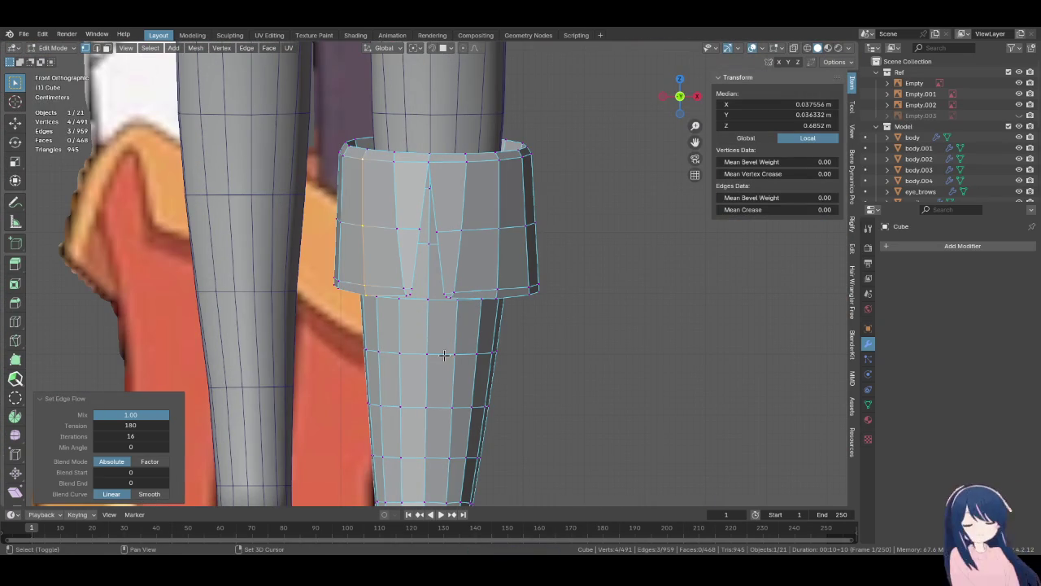
- Cut a new edge loop around the cuff near its top
{"action": "left_click", "coordinate": [389, 283]}
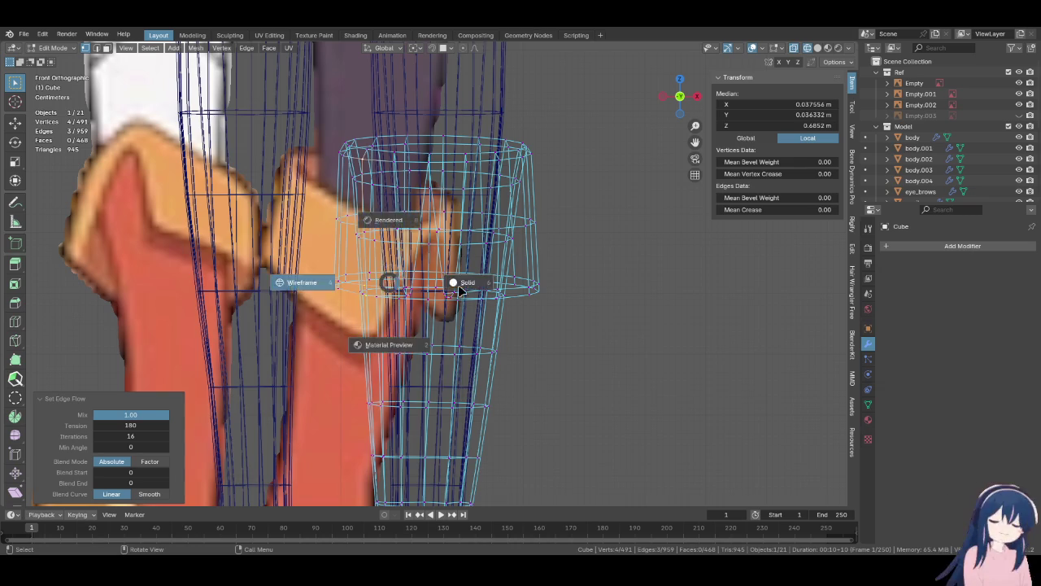
{"action": "left_click", "coordinate": [460, 285]}
{"action": "middle_click_drag", "start_coordinate": [459, 289], "coordinate": [488, 281]}
{"action": "scroll", "coordinate": [488, 280], "scroll_direction": "up", "scroll_amount": 2}
{"action": "scroll", "coordinate": [488, 272], "scroll_direction": "up", "scroll_amount": 2}
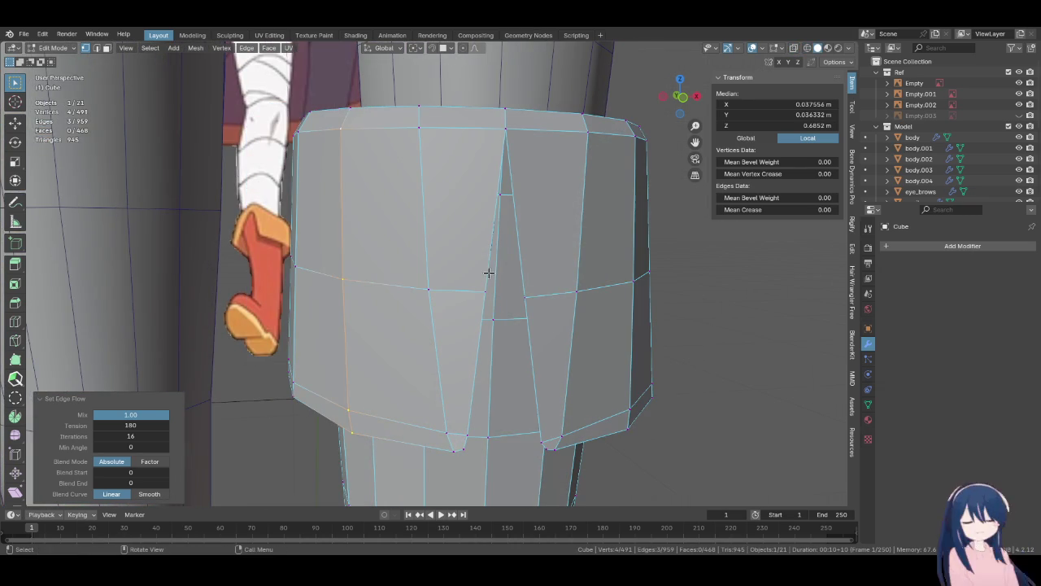
{"action": "left_click", "coordinate": [15, 321]}
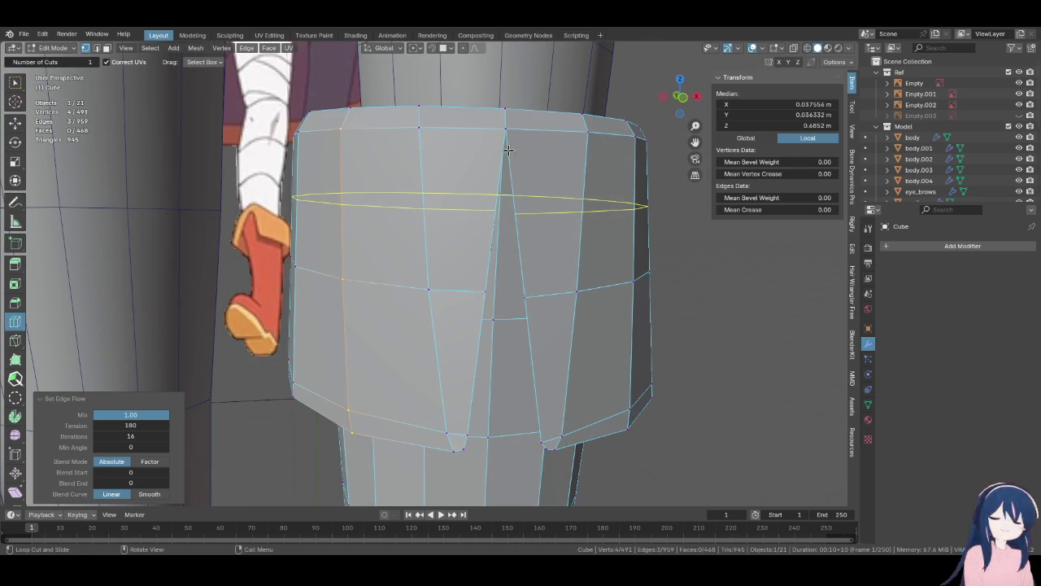
{"action": "mouse_move", "coordinate": [507, 218]}
{"action": "middle_mouse_down"}
{"action": "mouse_move", "coordinate": [486, 244]}
{"action": "mouse_move", "coordinate": [458, 212]}
{"action": "mouse_move", "coordinate": [263, 235]}
{"action": "middle_mouse_up"}
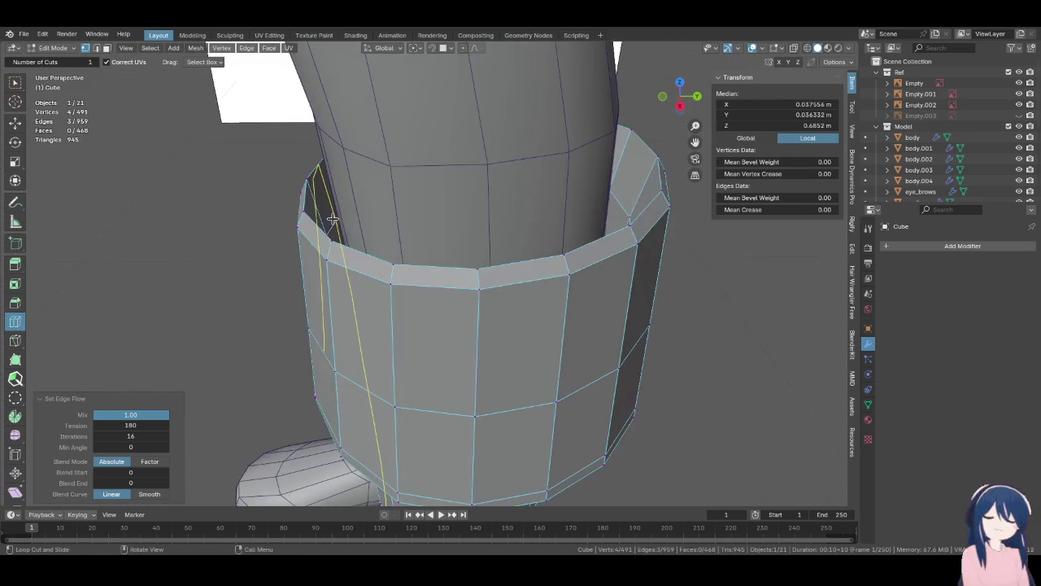
{"action": "left_click", "coordinate": [262, 235]}
- In wireframe, slide the new loop up to the top rim and scale it inward
{"action": "mouse_move", "coordinate": [263, 235]}
{"action": "middle_mouse_down"}
{"action": "mouse_move", "coordinate": [394, 237]}
{"action": "mouse_move", "coordinate": [462, 203]}
{"action": "middle_mouse_up"}
{"action": "key", "text": "z"}
{"action": "left_click", "coordinate": [368, 238]}
{"action": "key", "text": "g"}
{"action": "key", "text": "g"}
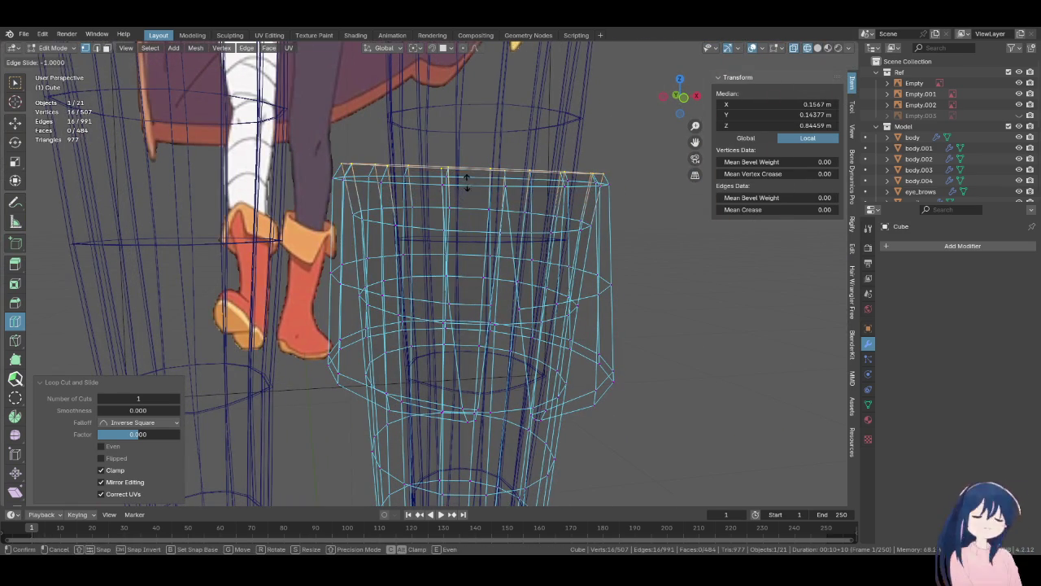
{"action": "left_click", "coordinate": [460, 217]}
{"action": "middle_click_drag", "start_coordinate": [459, 216], "coordinate": [490, 249]}
{"action": "key", "text": "s"}
{"action": "left_click", "coordinate": [654, 395]}
{"action": "mouse_move", "coordinate": [653, 396]}
{"action": "middle_mouse_down"}
{"action": "mouse_move", "coordinate": [442, 246]}
{"action": "mouse_move", "coordinate": [592, 387]}
{"action": "middle_mouse_up"}
{"action": "key", "text": "s"}
{"action": "left_click", "coordinate": [495, 281]}
- Add two more loops at the rim in solid view and scale the new one inward
{"action": "key", "text": "ctrl+r"}
{"action": "mouse_move", "coordinate": [494, 282]}
{"action": "middle_mouse_down"}
{"action": "mouse_move", "coordinate": [523, 273]}
{"action": "mouse_move", "coordinate": [516, 239]}
{"action": "mouse_move", "coordinate": [432, 197]}
{"action": "middle_mouse_up"}
{"action": "key", "text": "alt+z"}
{"action": "left_click", "coordinate": [437, 210]}
{"action": "right_click", "coordinate": [437, 210]}
{"action": "left_click", "coordinate": [437, 210]}
{"action": "key", "text": "s"}
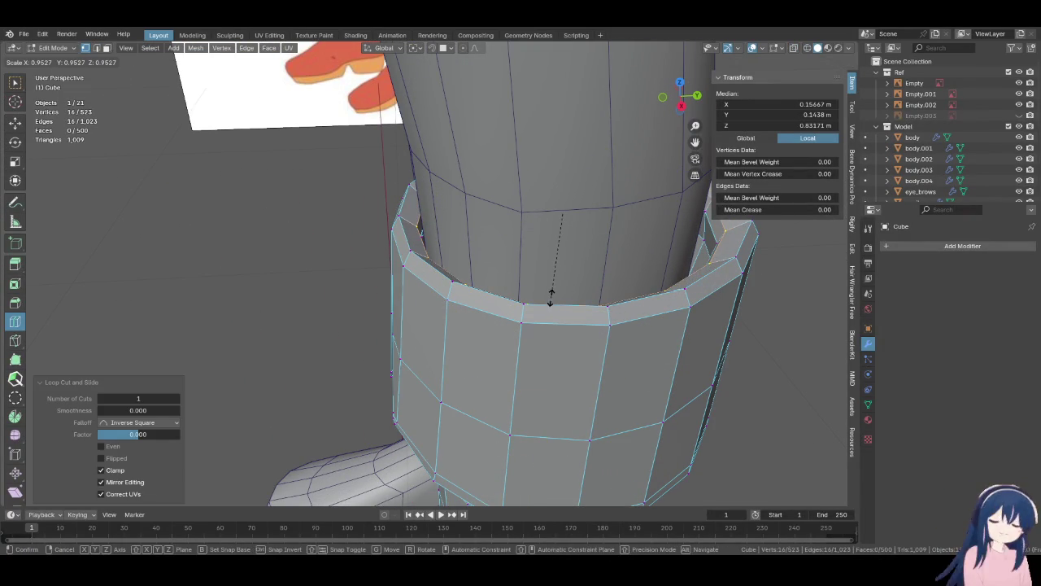
{"action": "left_click", "coordinate": [551, 297]}
- Raise the rim loop straight up along Z and scale it outward into a lip
{"action": "middle_click_drag", "start_coordinate": [551, 297], "coordinate": [544, 279]}
{"action": "key", "text": "g"}
{"action": "key", "text": "z"}
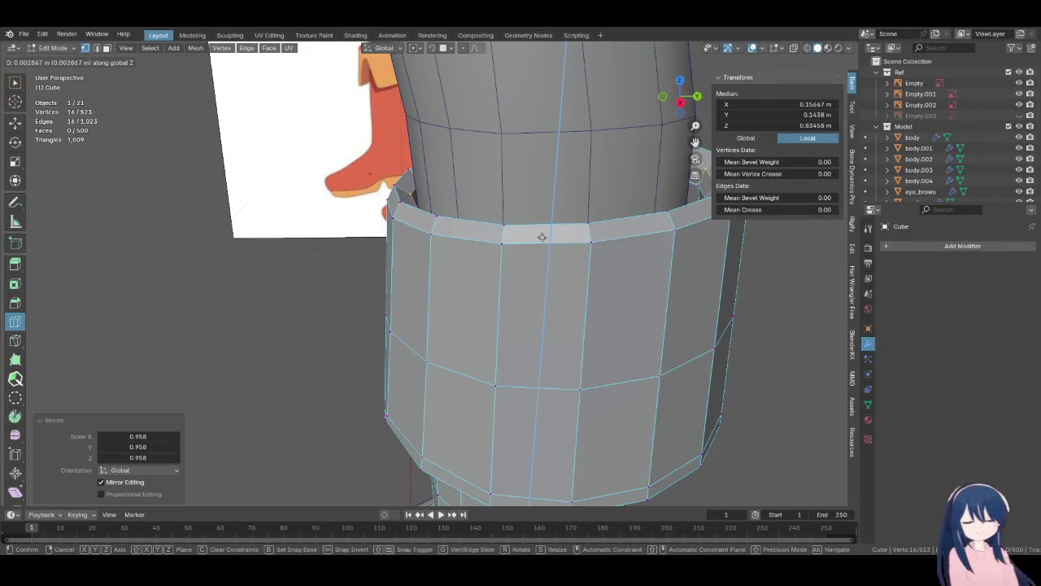
{"action": "left_click", "coordinate": [532, 189]}
{"action": "middle_click_drag", "start_coordinate": [532, 189], "coordinate": [534, 228]}
{"action": "key", "text": "s"}
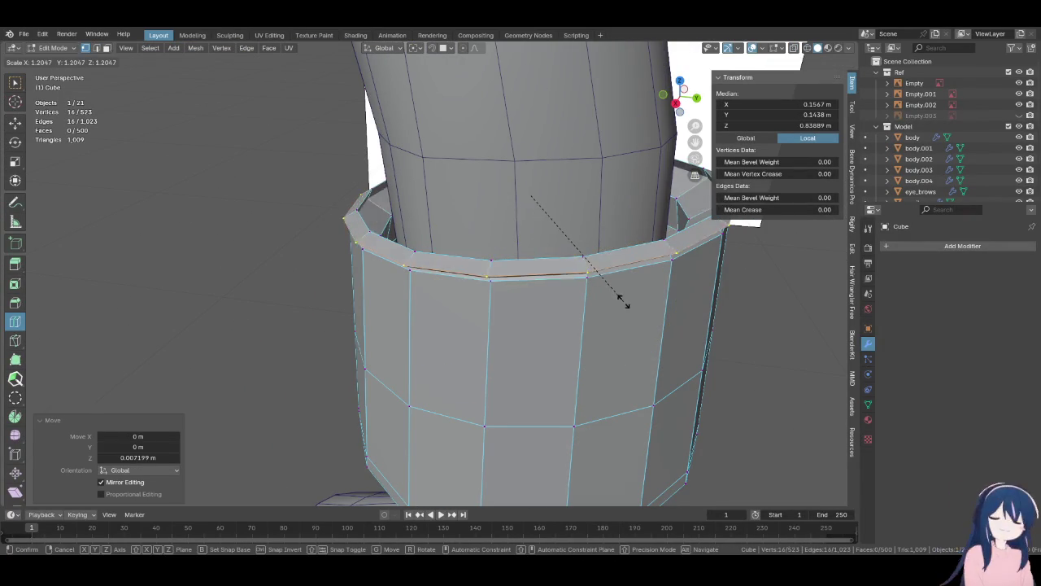
{"action": "left_click", "coordinate": [541, 258]}
- Scale the rim loop slightly and select the vertical edge loop along the seam
{"action": "key", "text": "ctrl+r"}
{"action": "mouse_move", "coordinate": [495, 262]}
{"action": "middle_mouse_down"}
{"action": "mouse_move", "coordinate": [521, 301]}
{"action": "mouse_move", "coordinate": [257, 176]}
{"action": "middle_mouse_up"}
{"action": "left_click", "coordinate": [14, 85]}
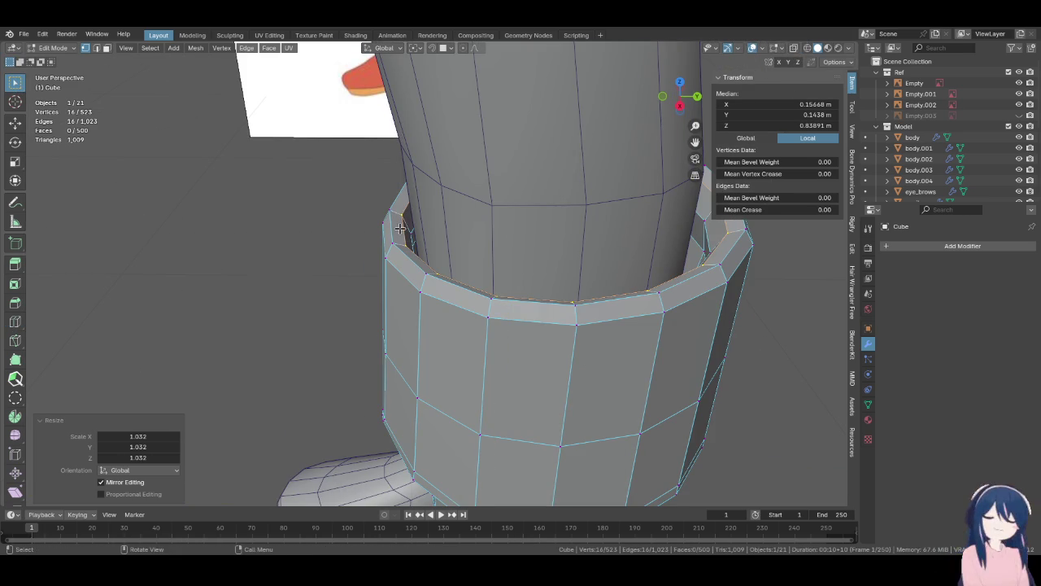
{"action": "key", "text": "s"}
{"action": "left_click", "coordinate": [545, 344]}
{"action": "mouse_move", "coordinate": [544, 344]}
{"action": "middle_mouse_down"}
{"action": "mouse_move", "coordinate": [643, 219]}
{"action": "mouse_move", "coordinate": [690, 293]}
{"action": "mouse_move", "coordinate": [528, 238]}
{"action": "mouse_move", "coordinate": [503, 269]}
{"action": "middle_mouse_up"}
{"action": "left_click", "coordinate": [510, 221], "text": "alt"}
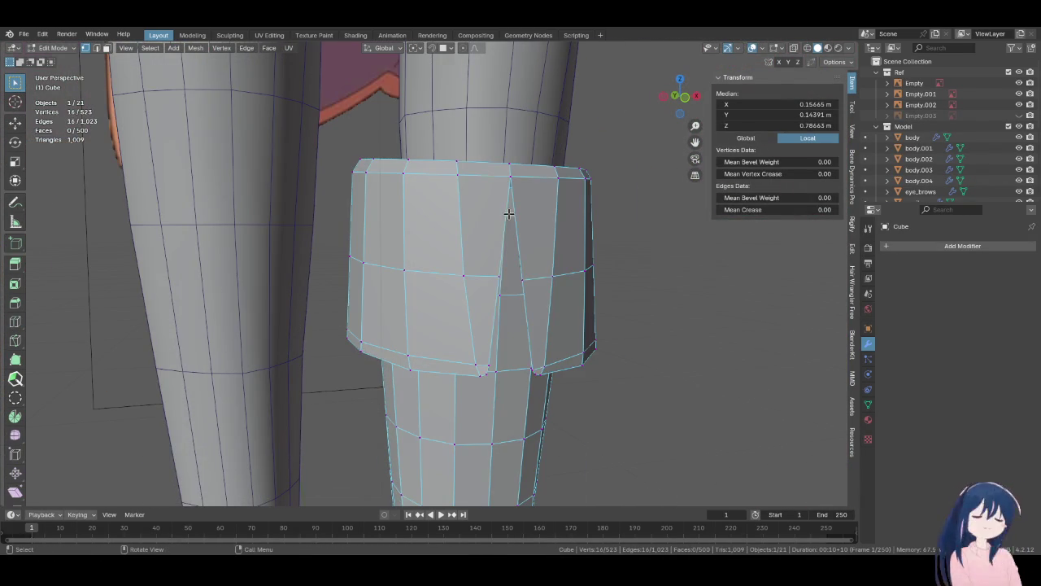
- In front view, raise the cuff's top ring along Z and scale it slightly narrower
{"action": "key", "text": "grave"}
{"action": "key", "text": "KP_1"}
{"action": "key", "text": "shift+z"}
{"action": "key", "text": "g"}
{"action": "key", "text": "z"}
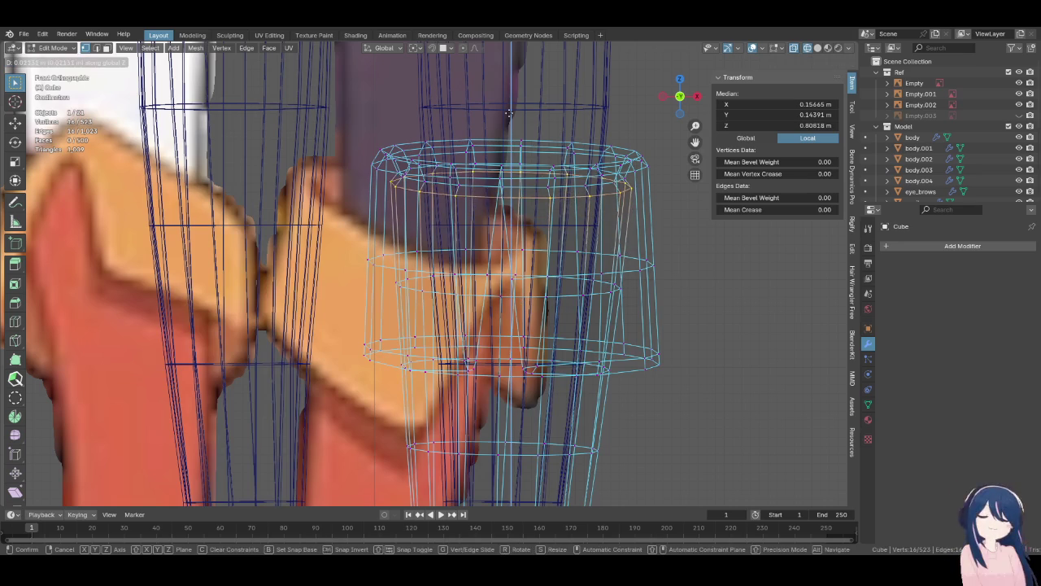
{"action": "left_click", "coordinate": [514, 140]}
{"action": "key", "text": "s"}
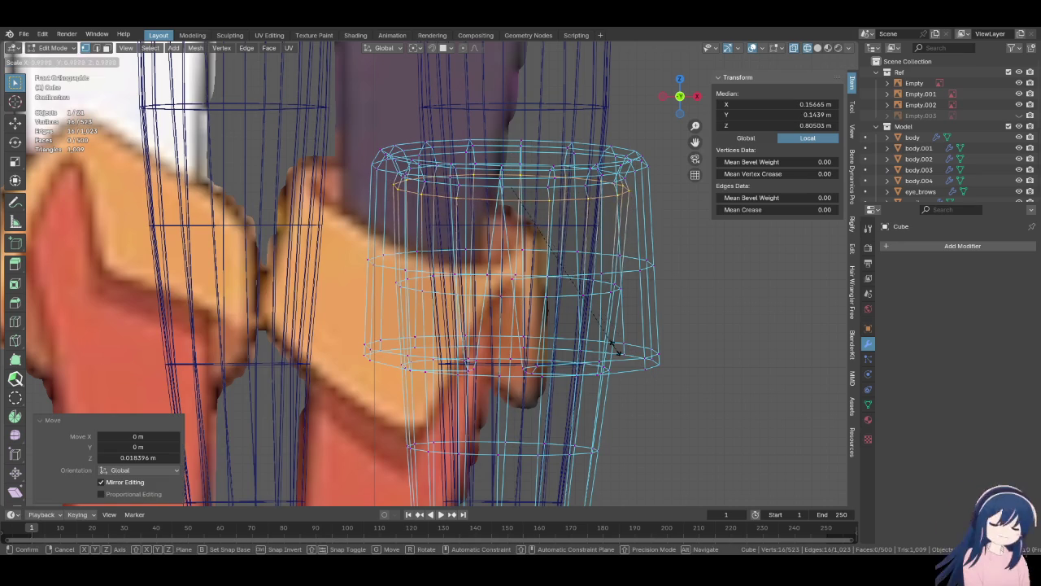
{"action": "left_click", "coordinate": [593, 336]}
- Select a band of four boot shaft edge loops and shrink them inward with Alt+S
{"action": "scroll", "coordinate": [586, 355], "scroll_direction": "down", "scroll_amount": 5}
{"action": "scroll", "coordinate": [558, 366], "scroll_direction": "up", "scroll_amount": 1}
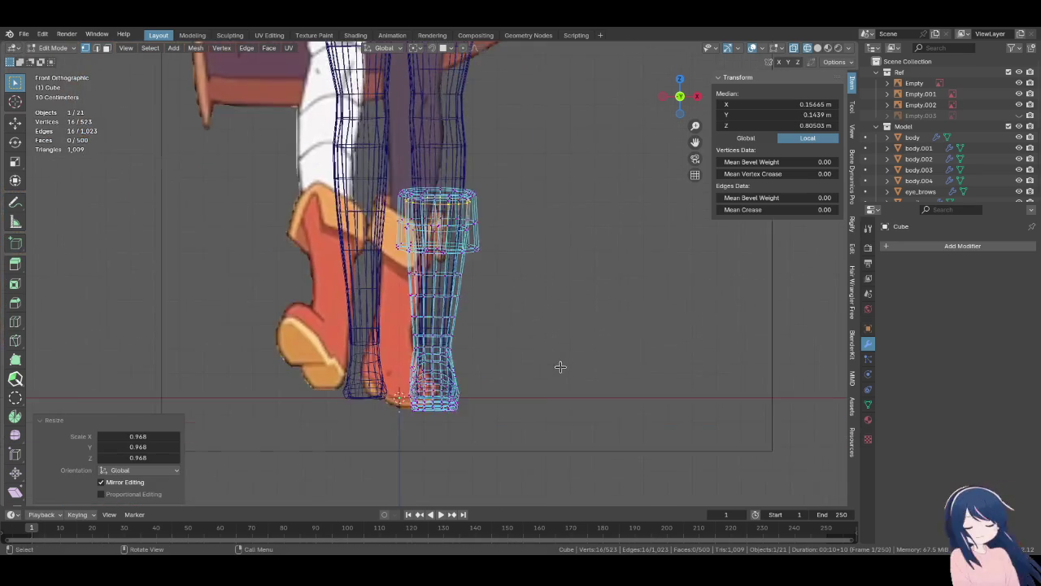
{"action": "scroll", "coordinate": [555, 312], "scroll_direction": "up", "scroll_amount": 3}
{"action": "scroll", "coordinate": [526, 378], "scroll_direction": "up", "scroll_amount": 2}
{"action": "left_click", "coordinate": [470, 336], "text": "alt"}
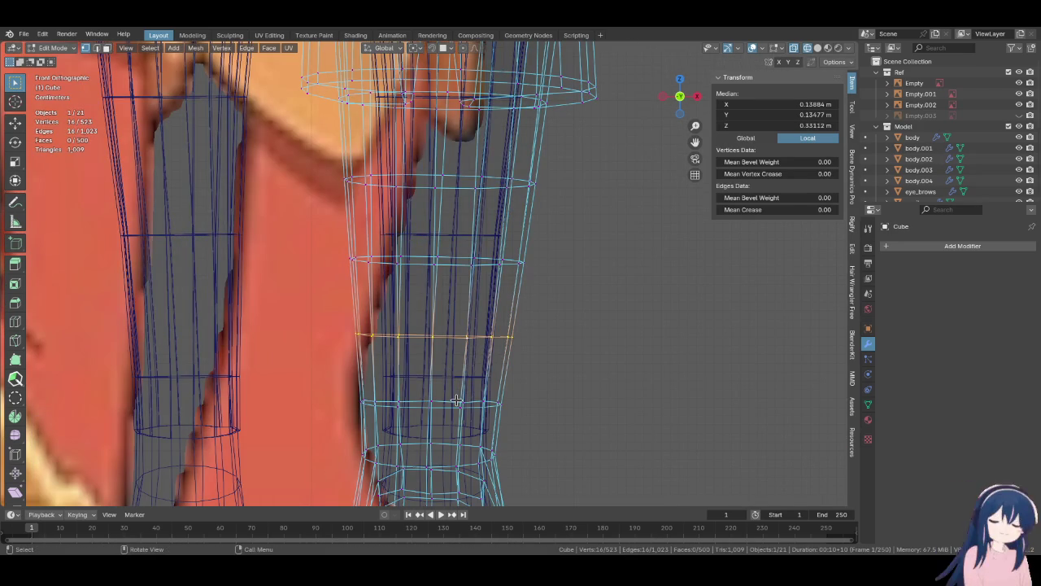
{"action": "scroll", "coordinate": [444, 409], "scroll_direction": "down", "scroll_amount": 3}
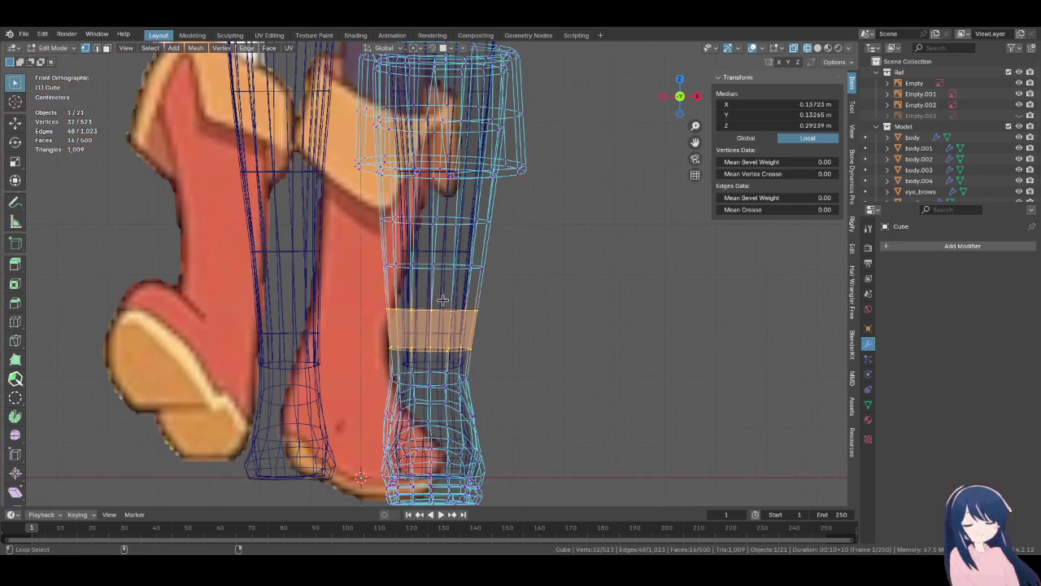
{"action": "left_click", "coordinate": [444, 310], "text": "alt+shift"}
{"action": "left_click", "coordinate": [445, 265], "text": "alt+shift"}
{"action": "left_click", "coordinate": [447, 220], "text": "alt+shift"}
{"action": "key", "text": "alt+s"}
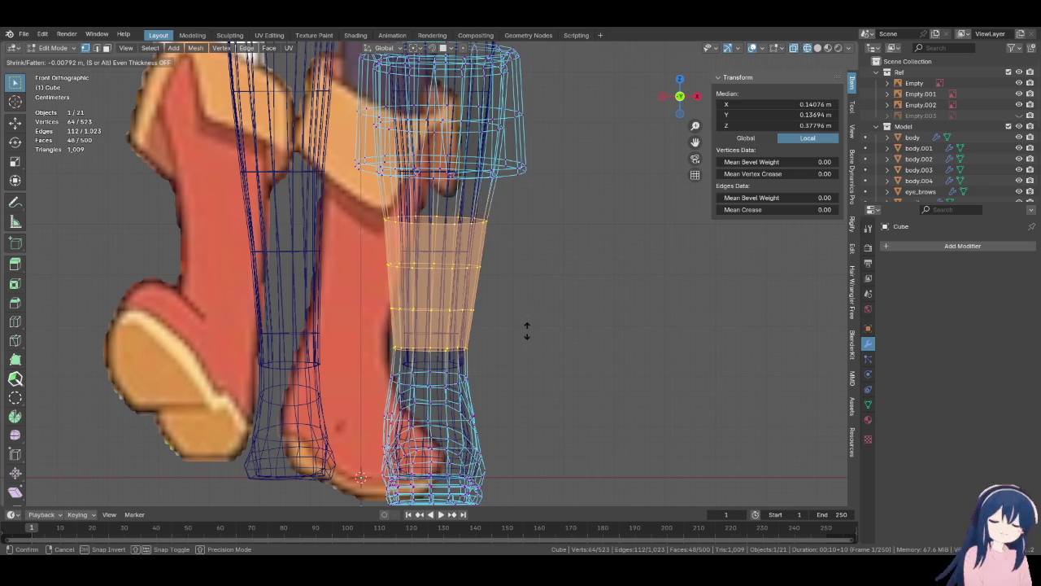
{"action": "left_click", "coordinate": [528, 327]}
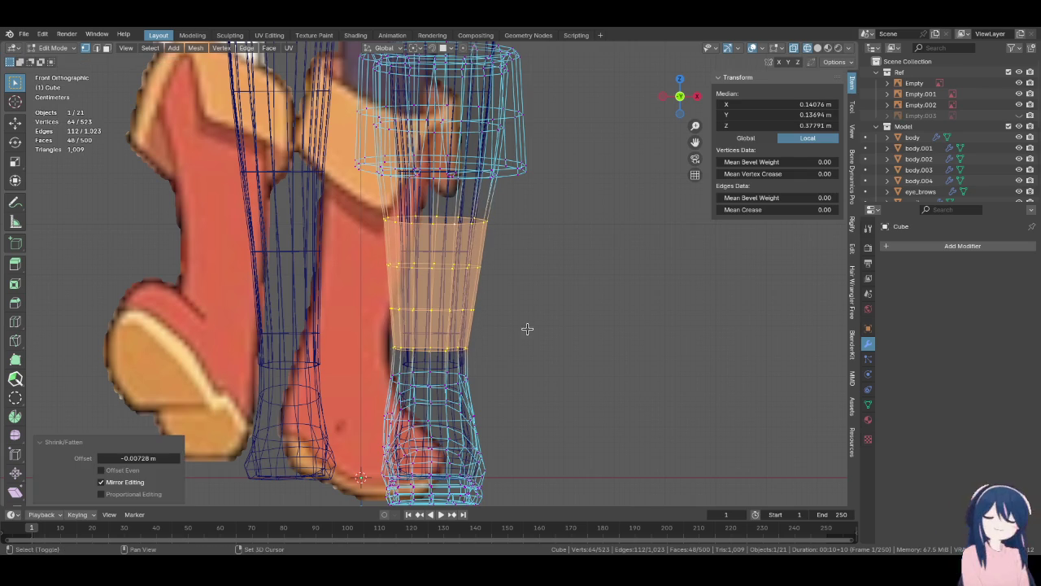
- Shrink three individual shaft loops inward one by one to follow the reference leg
{"action": "left_click", "coordinate": [440, 310], "text": "alt"}
{"action": "key", "text": "alt+s"}
{"action": "left_click", "coordinate": [523, 329]}
{"action": "left_click", "coordinate": [456, 266], "text": "alt"}
{"action": "key", "text": "alt+s"}
{"action": "left_click", "coordinate": [503, 294]}
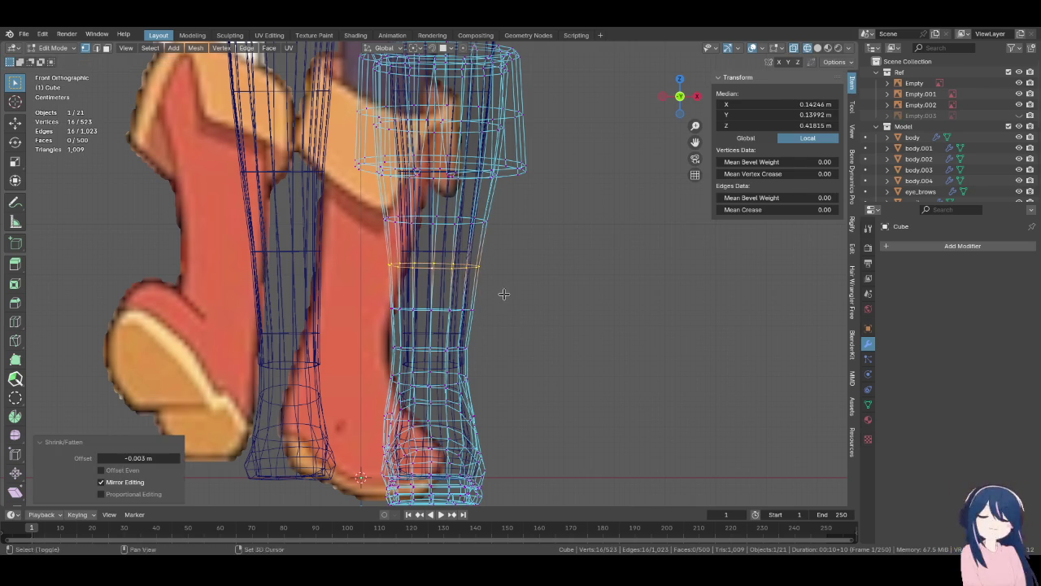
{"action": "left_click", "coordinate": [443, 223], "text": "alt"}
{"action": "key", "text": "alt+s"}
{"action": "left_click", "coordinate": [528, 293]}
- Shrink two loops on the boot cuff slightly inward
{"action": "scroll", "coordinate": [488, 260], "scroll_direction": "up", "scroll_amount": 2}
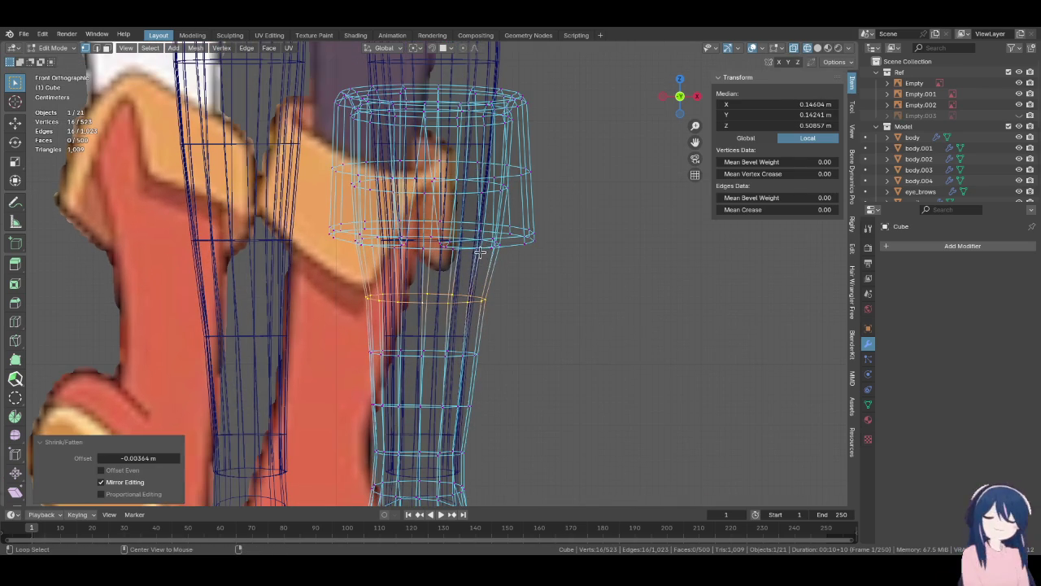
{"action": "left_click", "coordinate": [487, 250], "text": "alt"}
{"action": "left_click", "coordinate": [468, 237], "text": "alt"}
{"action": "scroll", "coordinate": [468, 244], "scroll_direction": "up", "scroll_amount": 2}
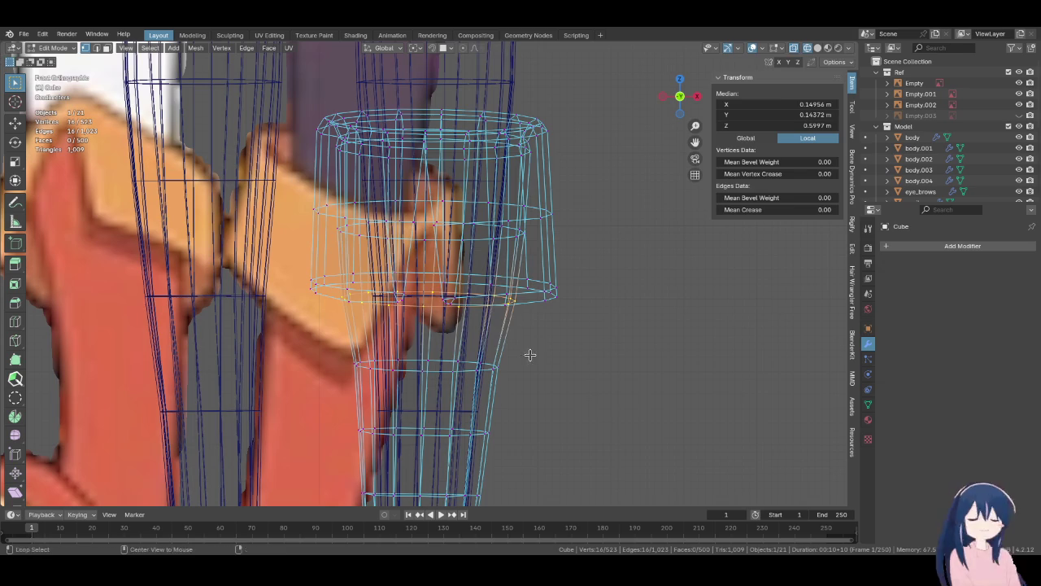
{"action": "key", "text": "alt+s"}
{"action": "left_click", "coordinate": [519, 385]}
{"action": "left_click", "coordinate": [512, 235], "text": "alt"}
{"action": "key", "text": "alt+s"}
{"action": "left_click", "coordinate": [537, 312]}
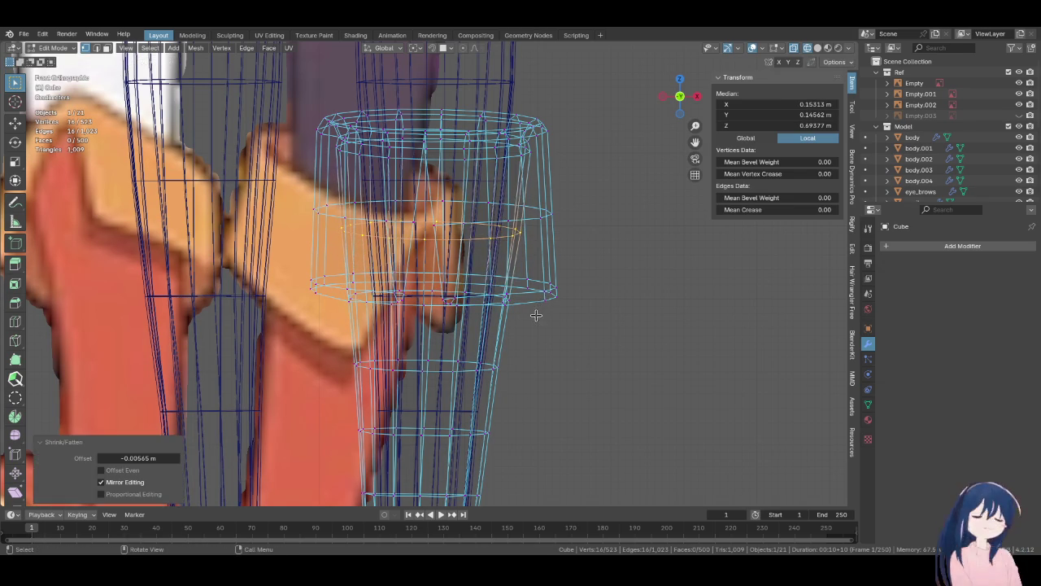
- Switch to right side view with wireframe shading, framed on the boot cuff
{"action": "key", "text": "KP_3"}
{"action": "key", "text": "shift+z"}
{"action": "key", "text": "z"}
{"action": "left_click", "coordinate": [442, 271]}
{"action": "middle_click_drag", "start_coordinate": [441, 272], "coordinate": [468, 345], "text": "shift"}
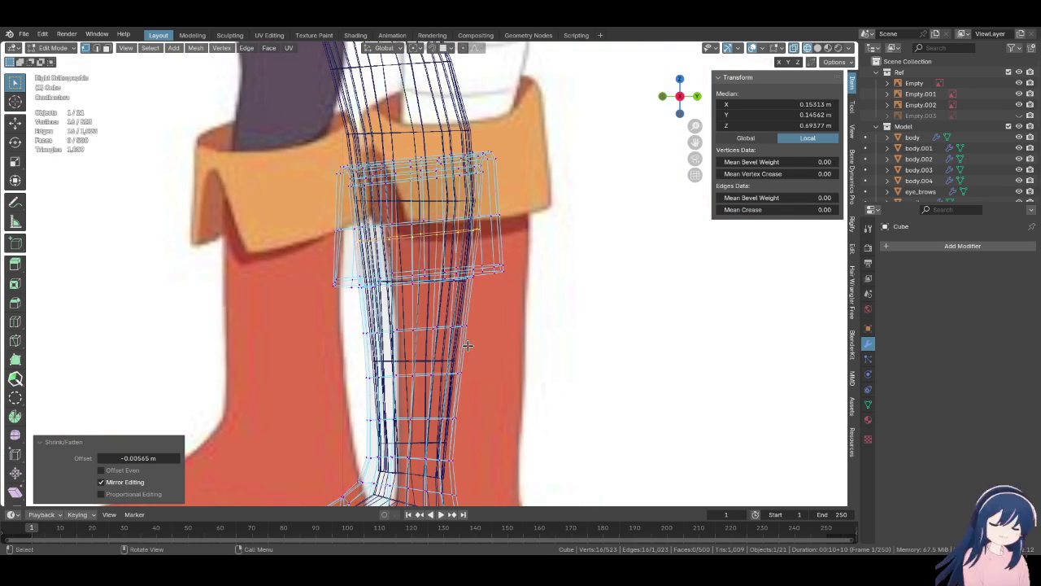
- Return to front view, frame the cuff, and switch back to solid shading
{"action": "scroll", "coordinate": [468, 345], "scroll_direction": "up", "scroll_amount": 1}
{"action": "key", "text": "KP_1"}
{"action": "mouse_move", "coordinate": [476, 321]}
{"action": "middle_mouse_down", "text": "shift"}
{"action": "mouse_move", "coordinate": [480, 351]}
{"action": "mouse_move", "coordinate": [354, 300]}
{"action": "middle_mouse_up", "text": "shift"}
{"action": "scroll", "coordinate": [480, 351], "scroll_direction": "up", "scroll_amount": 2}
{"action": "key", "text": "z"}
{"action": "left_click", "coordinate": [543, 358]}
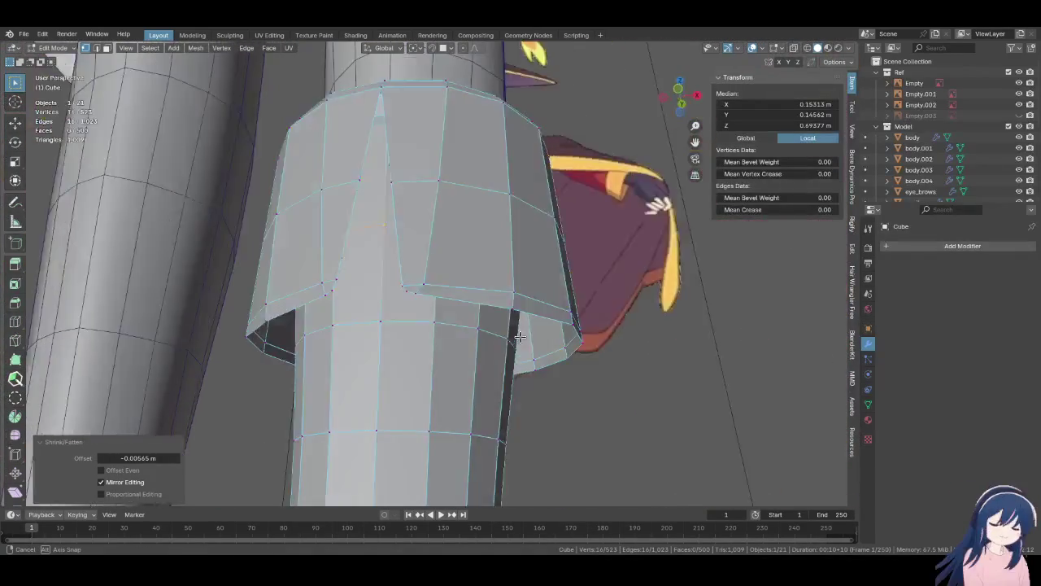
{"action": "mouse_move", "coordinate": [354, 300]}
{"action": "middle_mouse_down"}
{"action": "mouse_move", "coordinate": [493, 303]}
{"action": "mouse_move", "coordinate": [490, 353]}
{"action": "mouse_move", "coordinate": [501, 363]}
{"action": "mouse_move", "coordinate": [413, 335]}
{"action": "mouse_move", "coordinate": [413, 314]}
{"action": "mouse_move", "coordinate": [418, 326]}
{"action": "mouse_move", "coordinate": [464, 309]}
{"action": "mouse_move", "coordinate": [456, 309]}
{"action": "middle_mouse_up"}
- Push the cuff's top rim outward and raise its edge about 0.004 m
{"action": "key", "text": "Tab"}
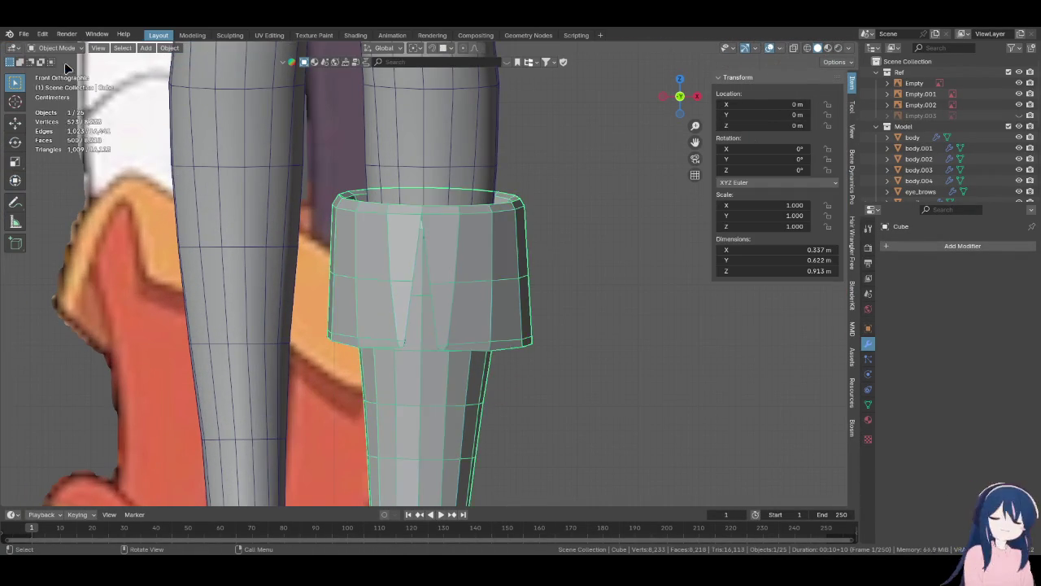
{"action": "scroll", "coordinate": [403, 256], "scroll_direction": "up", "scroll_amount": 4}
{"action": "mouse_move", "coordinate": [403, 256]}
{"action": "middle_mouse_down"}
{"action": "mouse_move", "coordinate": [430, 284]}
{"action": "mouse_move", "coordinate": [511, 224]}
{"action": "mouse_move", "coordinate": [532, 325]}
{"action": "mouse_move", "coordinate": [521, 309]}
{"action": "mouse_move", "coordinate": [551, 274]}
{"action": "mouse_move", "coordinate": [523, 262]}
{"action": "mouse_move", "coordinate": [602, 216]}
{"action": "mouse_move", "coordinate": [627, 216]}
{"action": "mouse_move", "coordinate": [604, 233]}
{"action": "mouse_move", "coordinate": [600, 226]}
{"action": "mouse_move", "coordinate": [535, 241]}
{"action": "middle_mouse_up"}
{"action": "key", "text": "Tab"}
{"action": "left_click", "coordinate": [508, 284]}
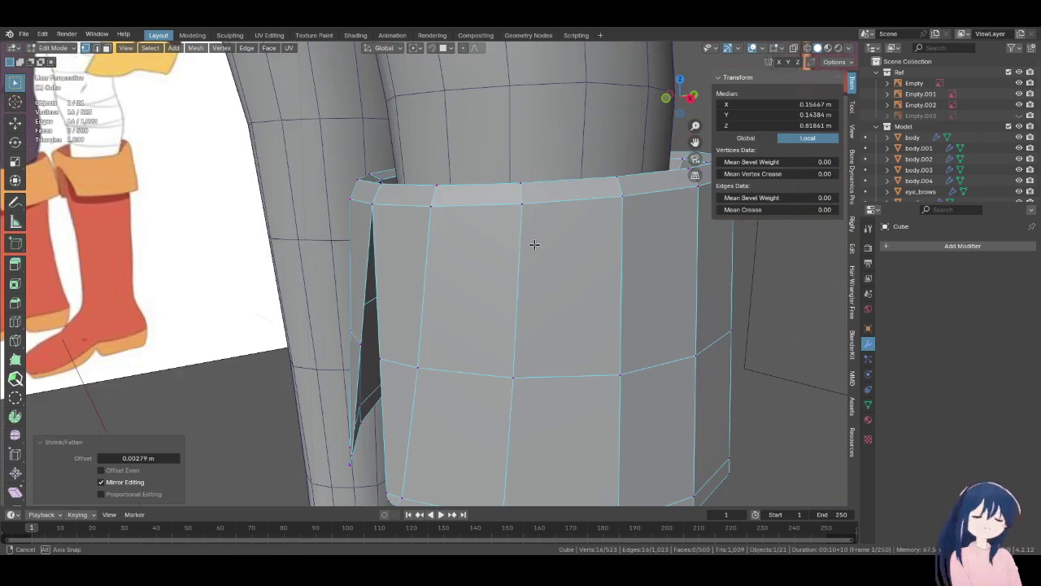
{"action": "key", "text": "g"}
{"action": "left_click", "coordinate": [534, 200]}
{"action": "middle_click_drag", "start_coordinate": [534, 200], "coordinate": [521, 237]}
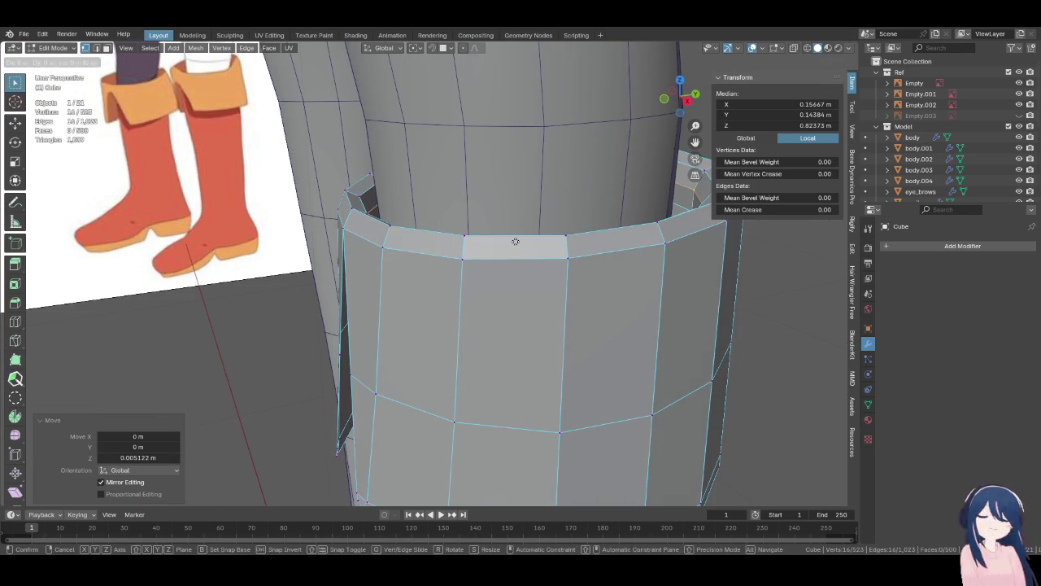
{"action": "mouse_move", "coordinate": [511, 192]}
{"action": "middle_mouse_down"}
{"action": "mouse_move", "coordinate": [525, 212]}
{"action": "mouse_move", "coordinate": [499, 235]}
{"action": "mouse_move", "coordinate": [548, 181]}
{"action": "mouse_move", "coordinate": [556, 204]}
{"action": "mouse_move", "coordinate": [460, 235]}
{"action": "mouse_move", "coordinate": [450, 250]}
{"action": "mouse_move", "coordinate": [537, 209]}
{"action": "mouse_move", "coordinate": [558, 182]}
{"action": "mouse_move", "coordinate": [541, 165]}
{"action": "mouse_move", "coordinate": [507, 212]}
{"action": "middle_mouse_up"}
- Readjust the cuff rim's thickness with Shrink/Fatten
{"action": "left_click", "coordinate": [533, 175]}
{"action": "key", "text": "alt+s"}
{"action": "left_click", "coordinate": [450, 280]}
{"action": "scroll", "coordinate": [507, 212], "scroll_direction": "down", "scroll_amount": 3}
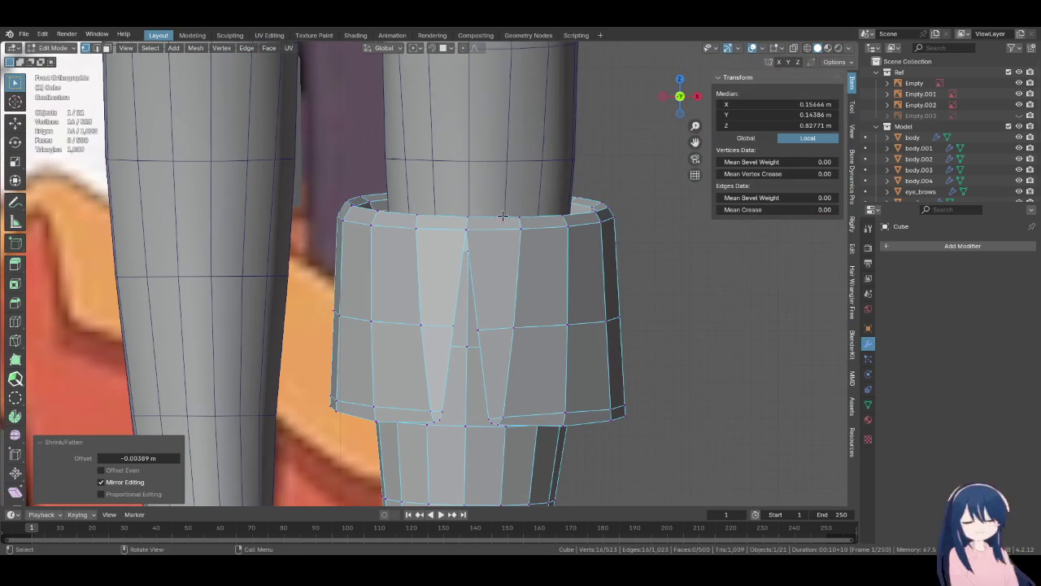
- Loop-cut a new edge loop near the cuff top and shrink it slightly inward
{"action": "left_click", "coordinate": [14, 323]}
{"action": "left_click_drag", "start_coordinate": [446, 285], "coordinate": [489, 307]}
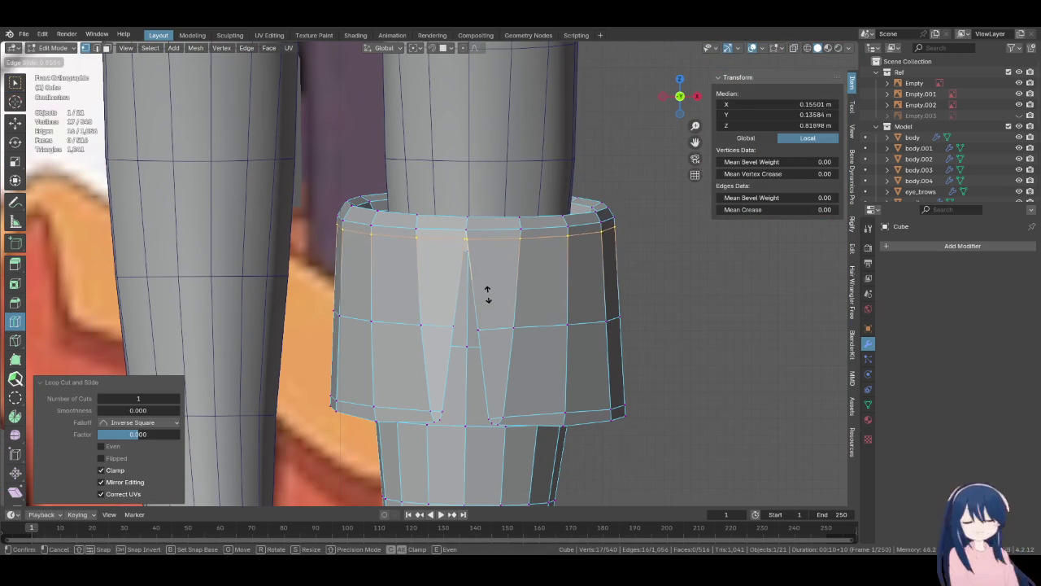
{"action": "left_click", "coordinate": [488, 302]}
{"action": "scroll", "coordinate": [500, 305], "scroll_direction": "up", "scroll_amount": 2}
{"action": "key", "text": "alt+s"}
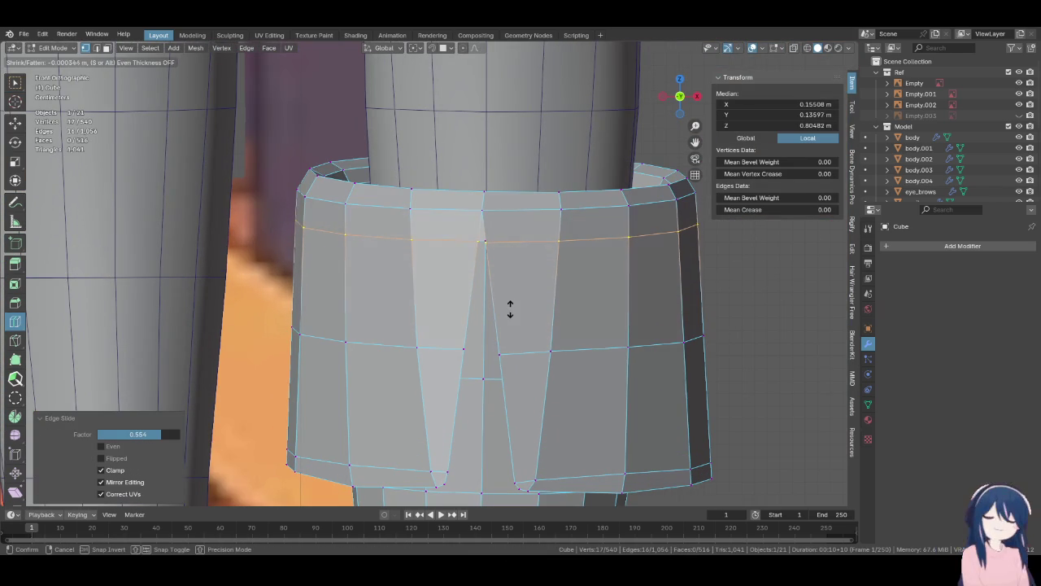
{"action": "left_click", "coordinate": [508, 320]}
{"action": "scroll", "coordinate": [529, 302], "scroll_direction": "down", "scroll_amount": 3, "text": "shift"}
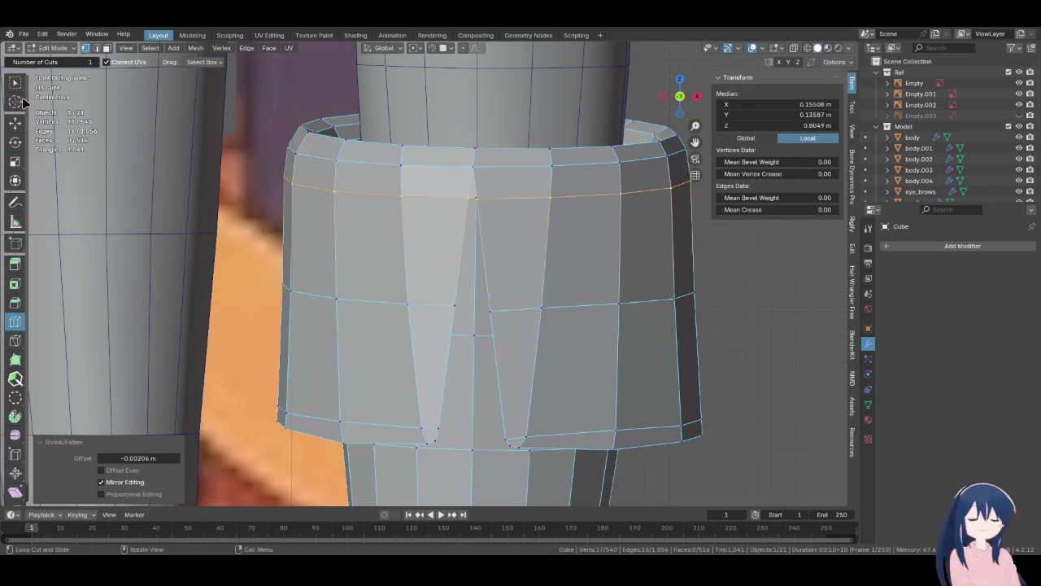
- Adjust the cuff's bottom rim loop inward and push its middle loop outward
{"action": "left_click", "coordinate": [629, 441], "text": "alt"}
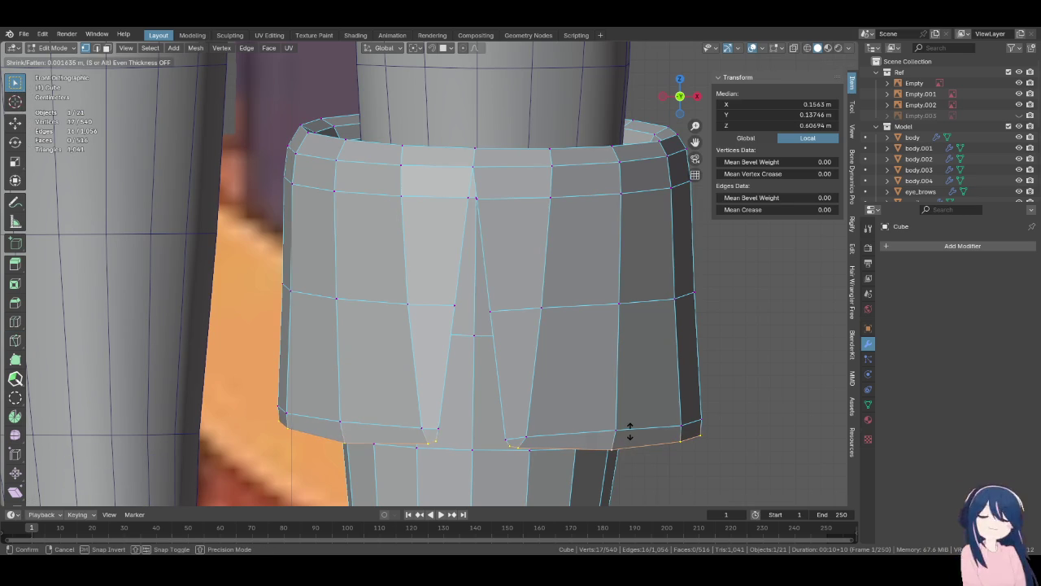
{"action": "left_click", "coordinate": [634, 458]}
{"action": "key", "text": "alt+s"}
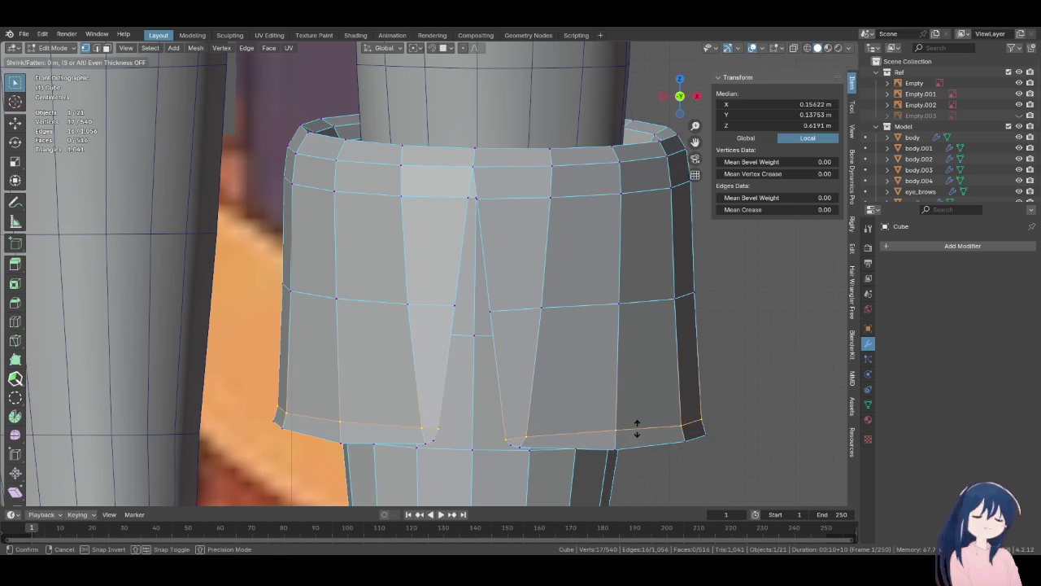
{"action": "left_click", "coordinate": [637, 435]}
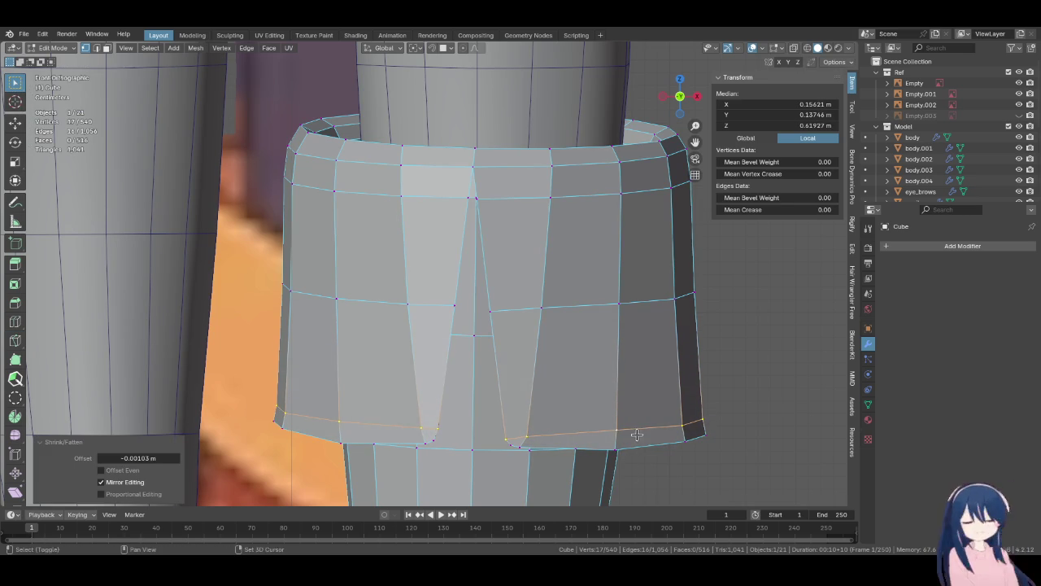
{"action": "left_click", "coordinate": [582, 312], "text": "alt"}
{"action": "left_click", "coordinate": [581, 304]}
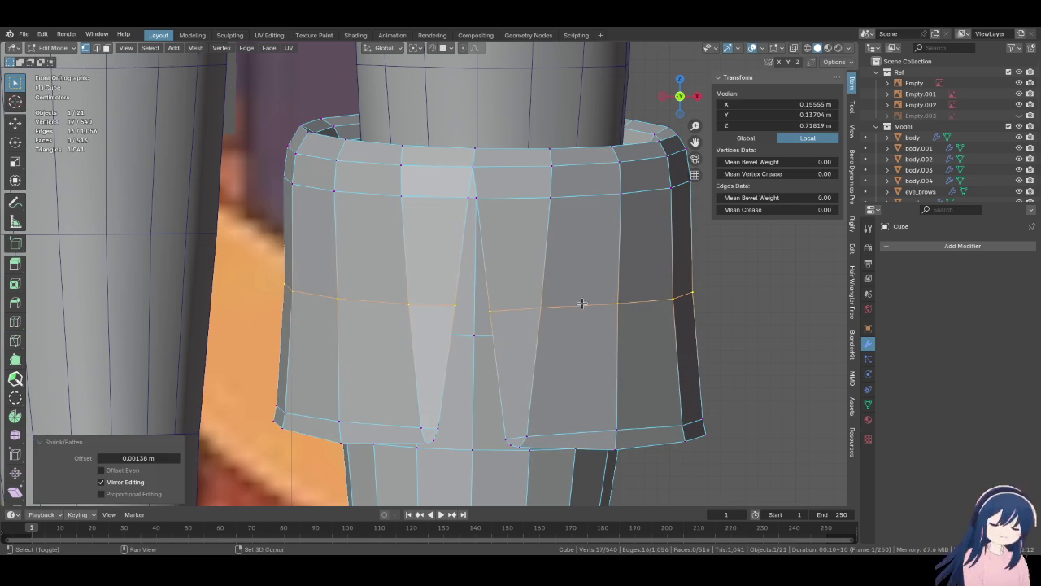
- Add a loop cut in the lower cuff and push it slightly outward
{"action": "left_click", "coordinate": [16, 322]}
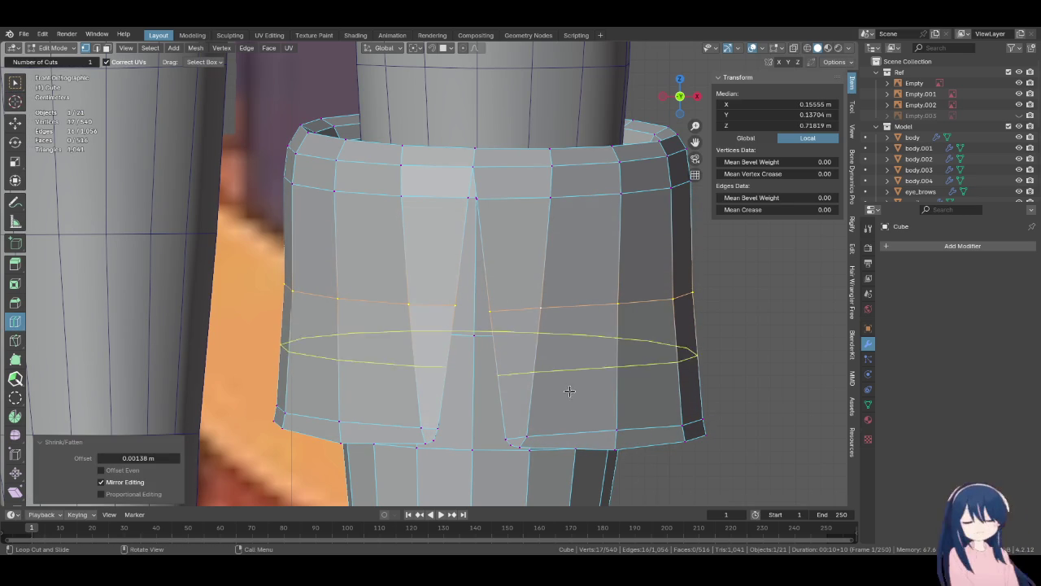
{"action": "left_click", "coordinate": [541, 360]}
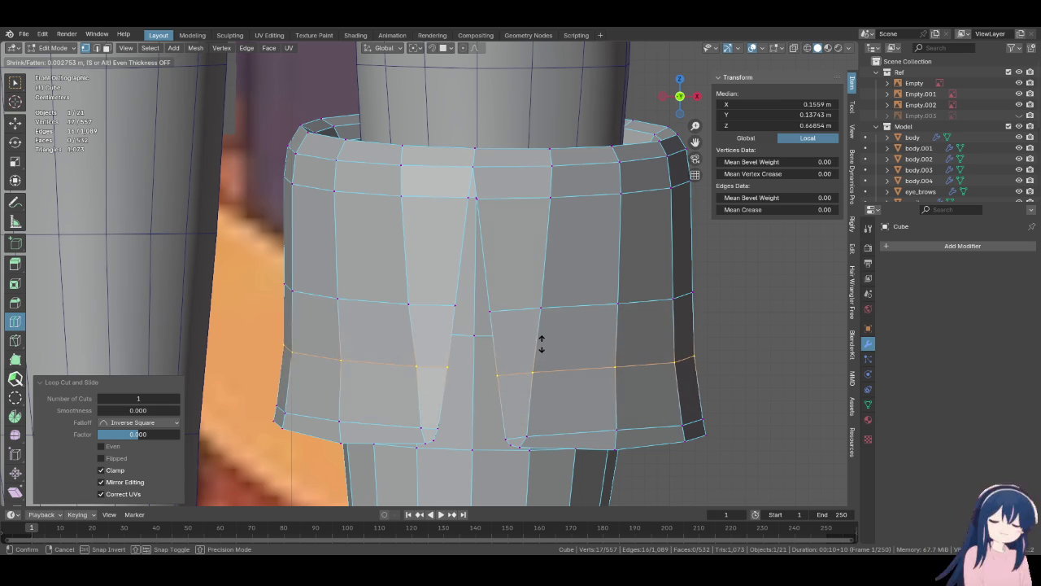
{"action": "left_click", "coordinate": [543, 354]}
{"action": "key", "text": "alt+s"}
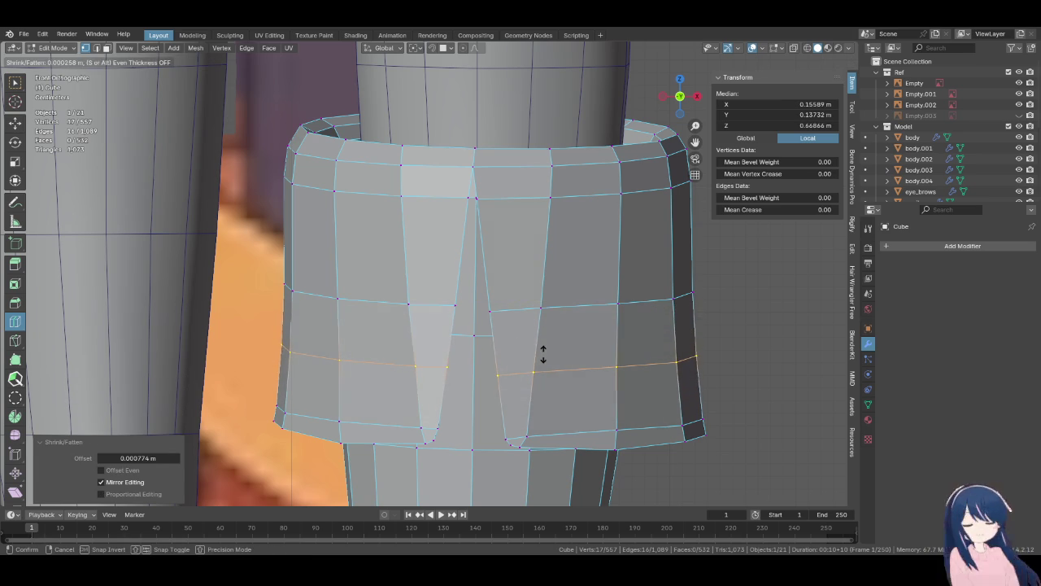
{"action": "left_click", "coordinate": [543, 354]}
{"action": "key", "text": "ctrl+z"}
{"action": "key", "text": "alt+s"}
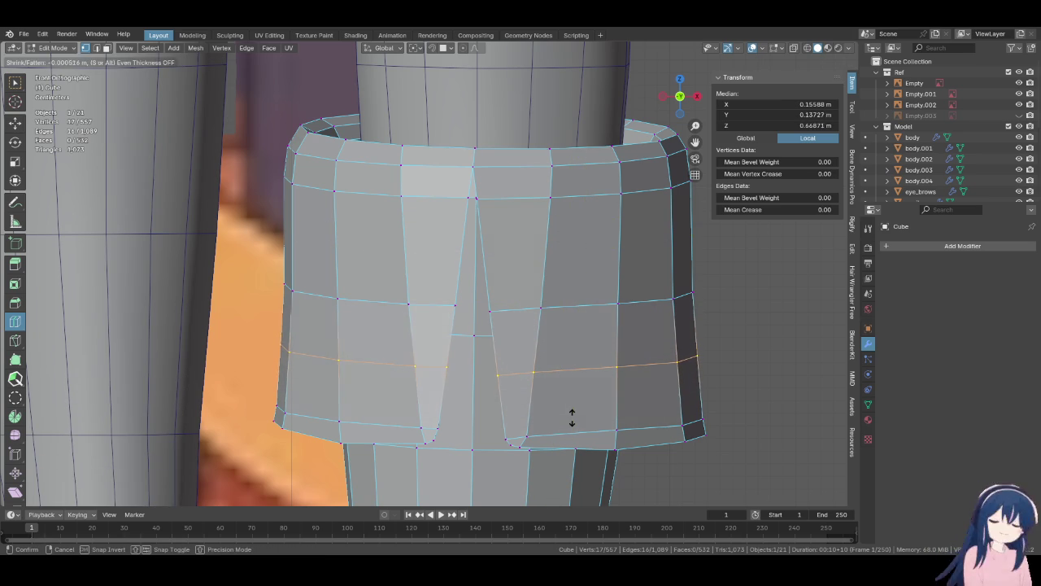
{"action": "left_click", "coordinate": [573, 409]}
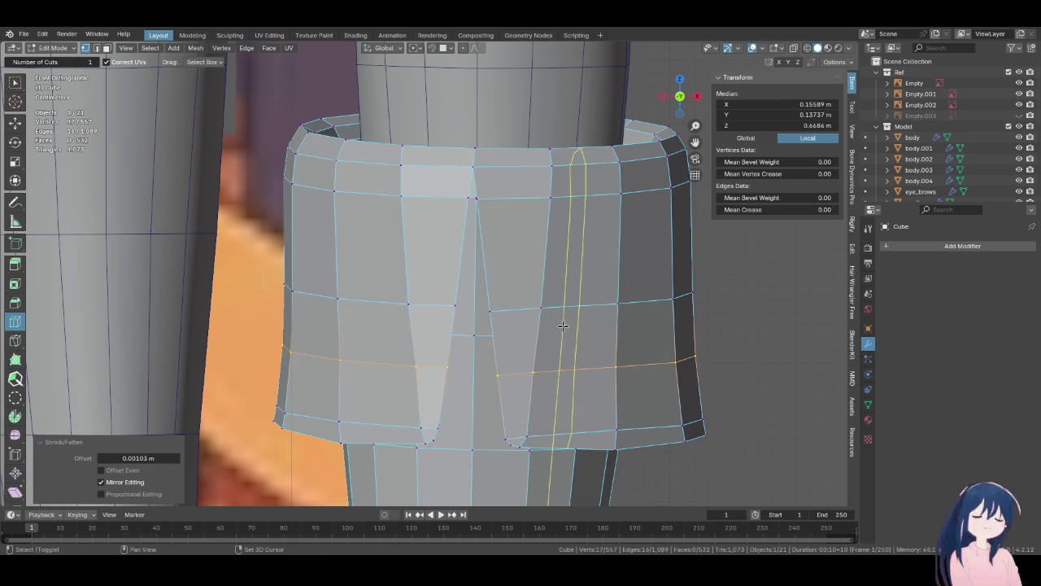
- Add a loop in the upper cuff and fatten it by 0.000344 m
{"action": "left_click", "coordinate": [580, 259]}
{"action": "key", "text": "alt+s"}
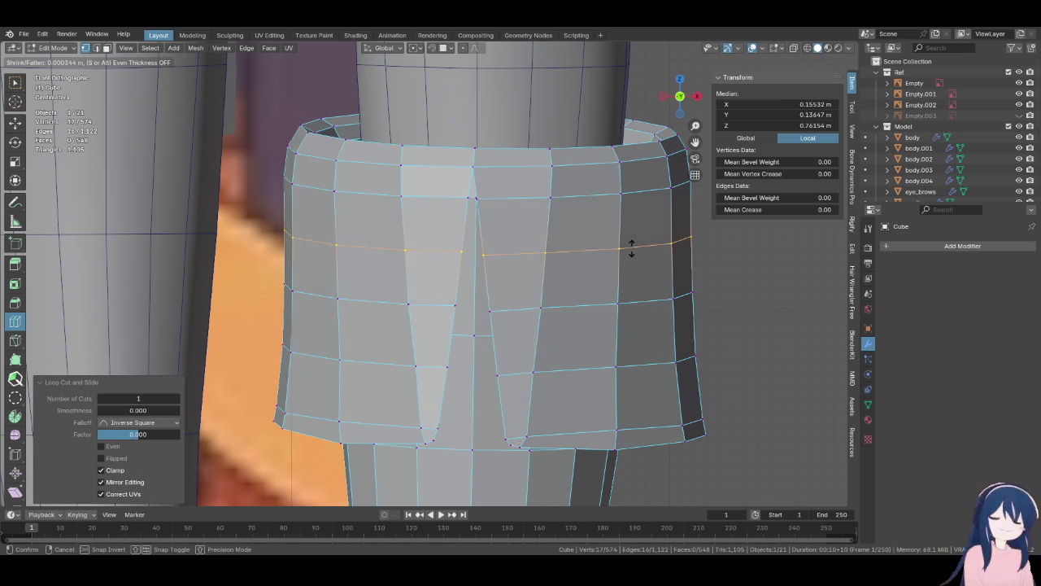
{"action": "left_click", "coordinate": [631, 248]}
{"action": "middle_click_drag", "start_coordinate": [453, 356], "coordinate": [428, 231]}
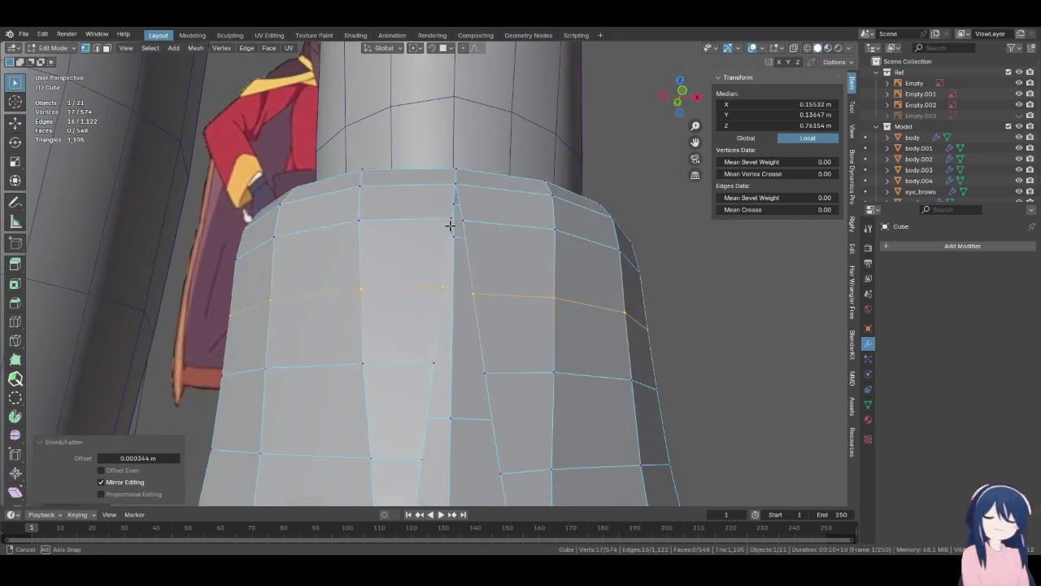
- Mark the selected cuff edge loop as a seam
{"action": "middle_click_drag", "start_coordinate": [427, 231], "coordinate": [461, 207]}
{"action": "left_click", "coordinate": [461, 205], "text": "alt"}
{"action": "mouse_move", "coordinate": [477, 258]}
{"action": "middle_mouse_down"}
{"action": "mouse_move", "coordinate": [403, 368]}
{"action": "mouse_move", "coordinate": [342, 280]}
{"action": "middle_mouse_up"}
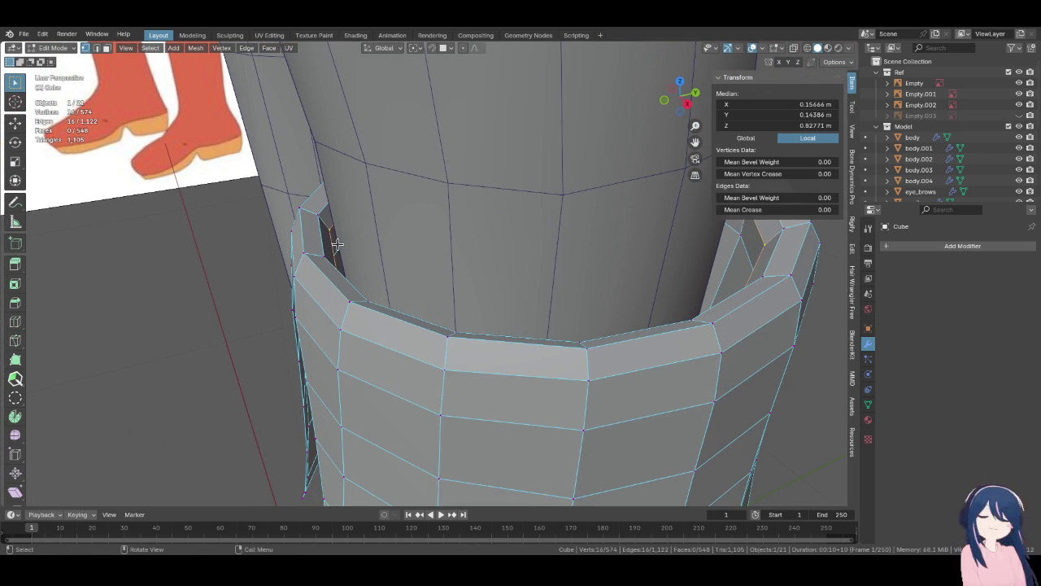
{"action": "key", "text": "F3"}
{"action": "type", "text": "s"}
{"action": "left_click", "coordinate": [424, 270]}
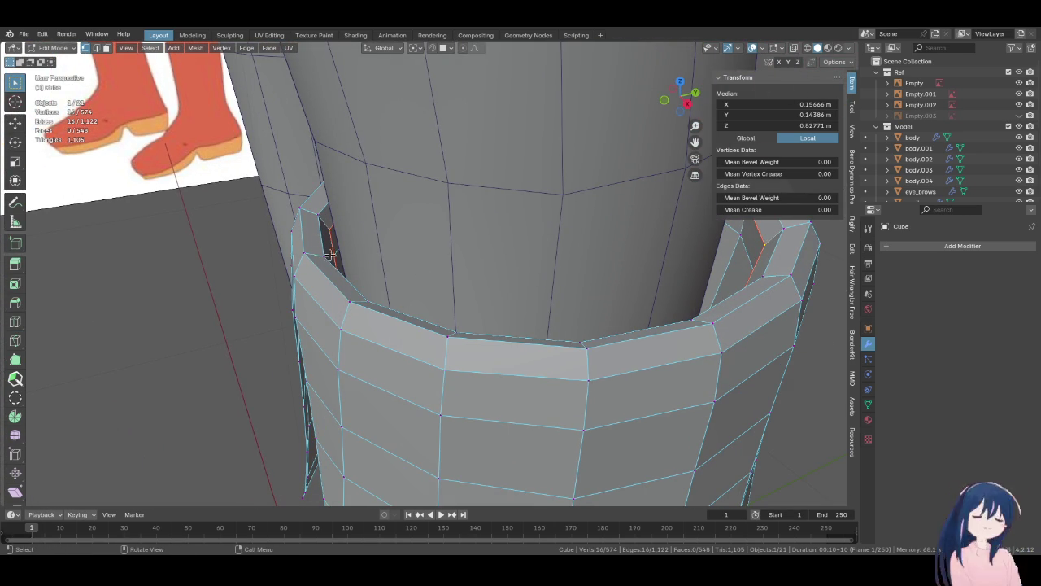
- Select the seam-bounded cuff, separate it as Cube.001, and select it in Object Mode
{"action": "key", "text": "l"}
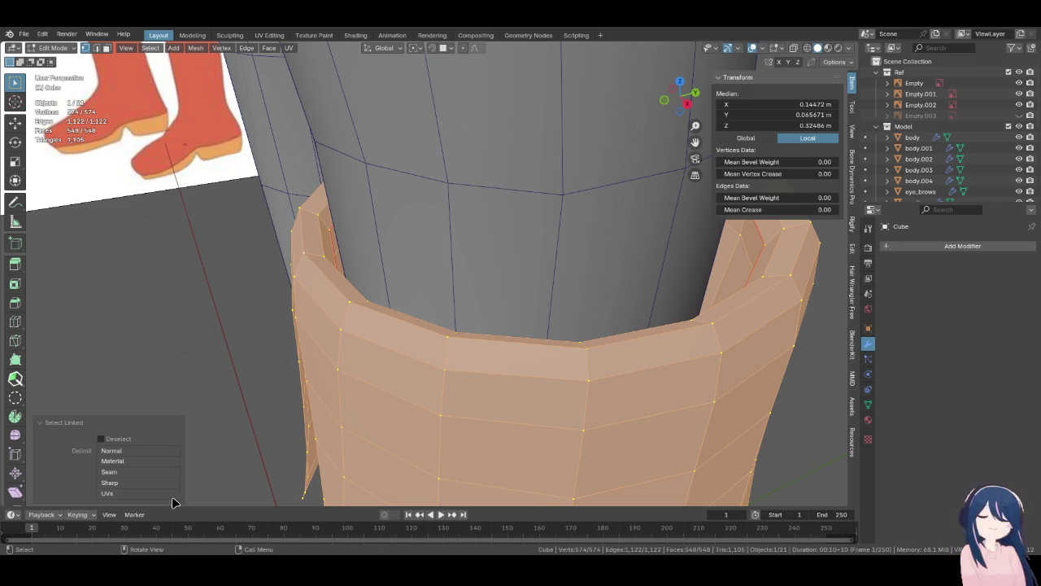
{"action": "left_click", "coordinate": [137, 473]}
{"action": "key", "text": "p"}
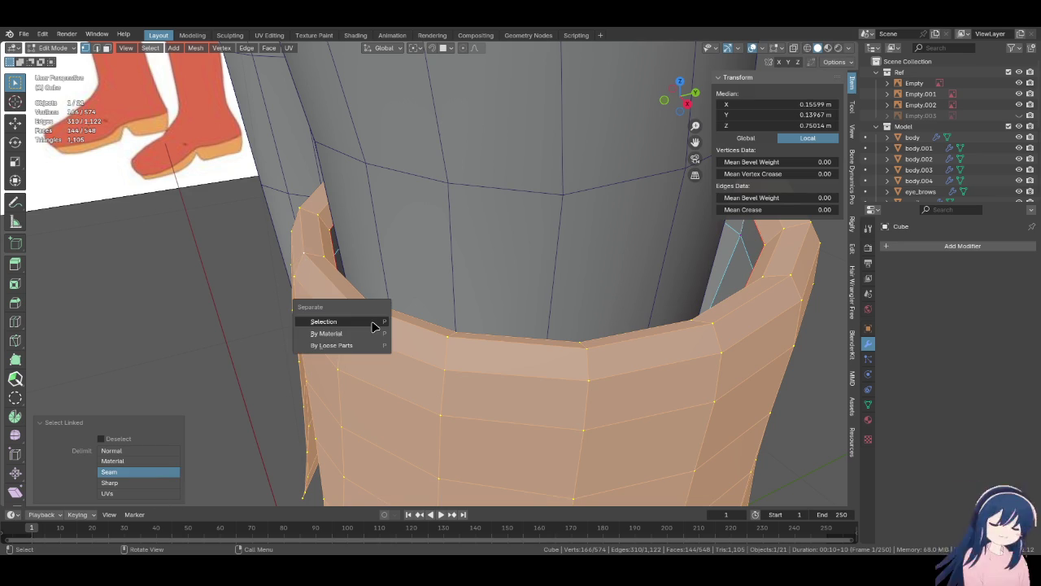
{"action": "left_click", "coordinate": [371, 322]}
{"action": "mouse_move", "coordinate": [371, 322]}
{"action": "middle_mouse_down"}
{"action": "mouse_move", "coordinate": [451, 299]}
{"action": "mouse_move", "coordinate": [437, 318]}
{"action": "mouse_move", "coordinate": [479, 260]}
{"action": "middle_mouse_up"}
{"action": "key", "text": "Tab"}
{"action": "left_click", "coordinate": [477, 298]}
{"action": "mouse_move", "coordinate": [477, 298]}
{"action": "middle_mouse_down"}
{"action": "mouse_move", "coordinate": [511, 287]}
{"action": "mouse_move", "coordinate": [499, 239]}
{"action": "mouse_move", "coordinate": [468, 325]}
{"action": "middle_mouse_up"}
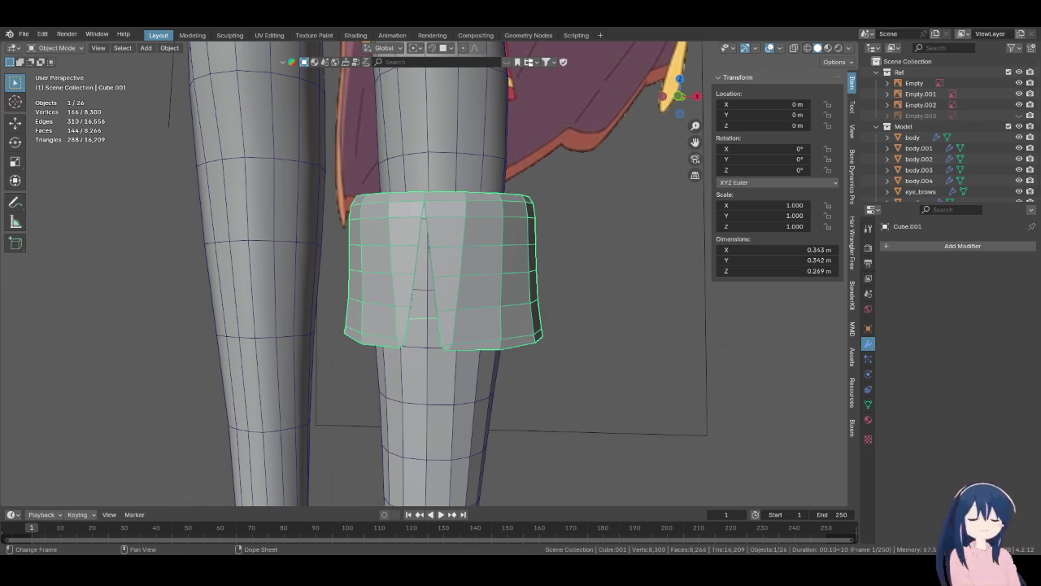
- Frame the separated cuff in front view and enter Edit Mode
{"action": "mouse_move", "coordinate": [507, 302]}
{"action": "middle_mouse_down"}
{"action": "mouse_move", "coordinate": [535, 271]}
{"action": "mouse_move", "coordinate": [623, 363]}
{"action": "mouse_move", "coordinate": [535, 324]}
{"action": "mouse_move", "coordinate": [489, 342]}
{"action": "middle_mouse_up"}
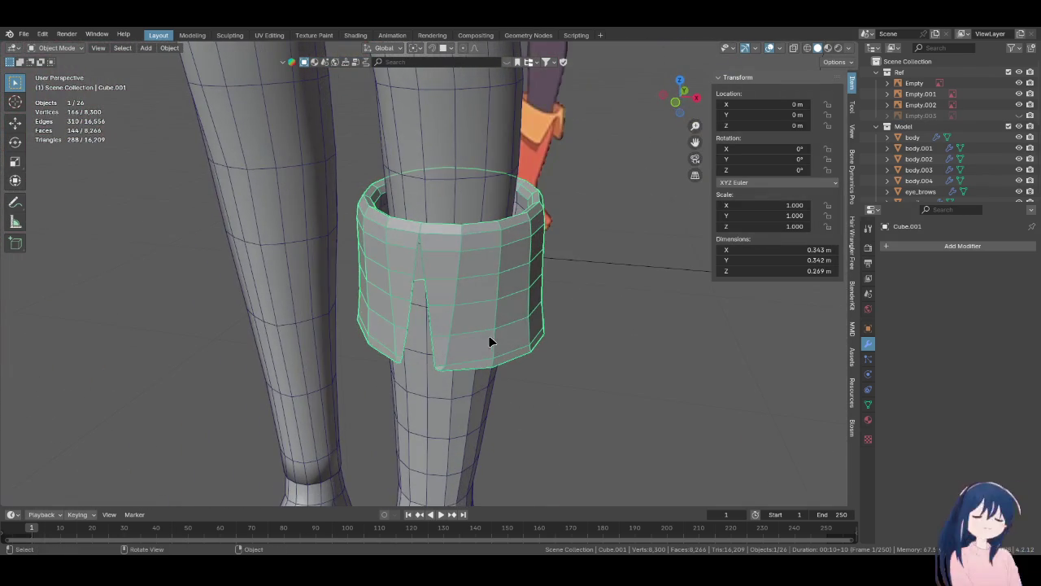
{"action": "key", "text": "KP_Decimal"}
{"action": "key", "text": "KP_1"}
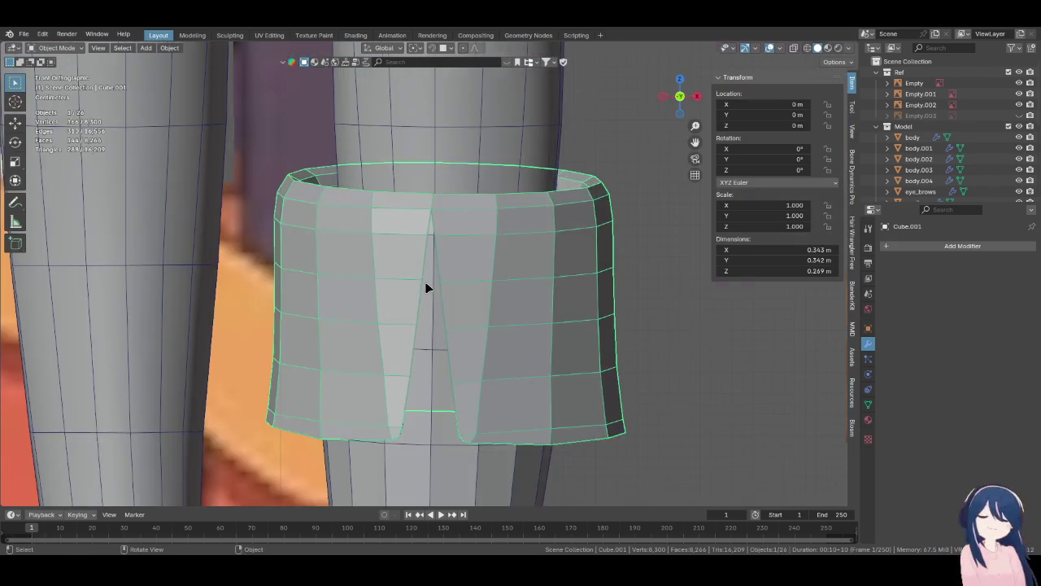
{"action": "key", "text": "Tab"}
{"action": "scroll", "coordinate": [426, 363], "scroll_direction": "up", "scroll_amount": 4}
- Reposition the vertex at the top of the cuff's front slit with repeated moves
{"action": "left_click", "coordinate": [480, 314]}
{"action": "key", "text": "g"}
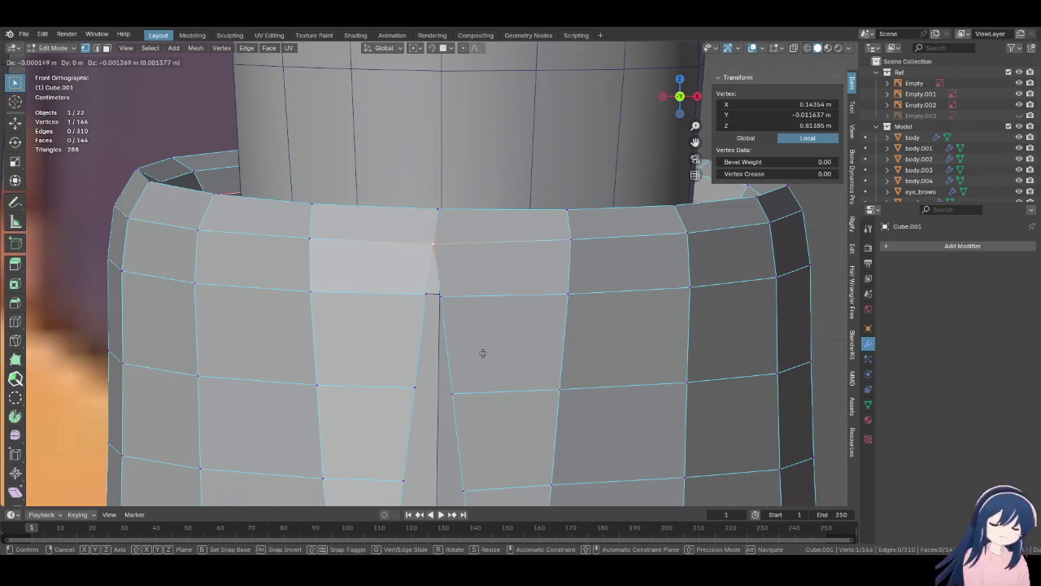
{"action": "left_click", "coordinate": [484, 351]}
{"action": "key", "text": "g"}
{"action": "left_click", "coordinate": [453, 282]}
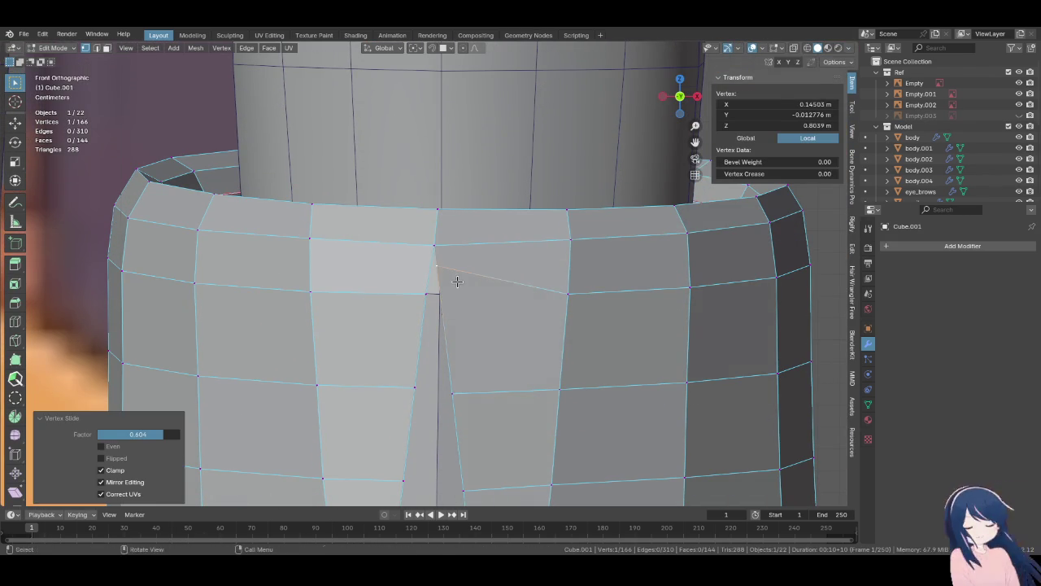
{"action": "key", "text": "g"}
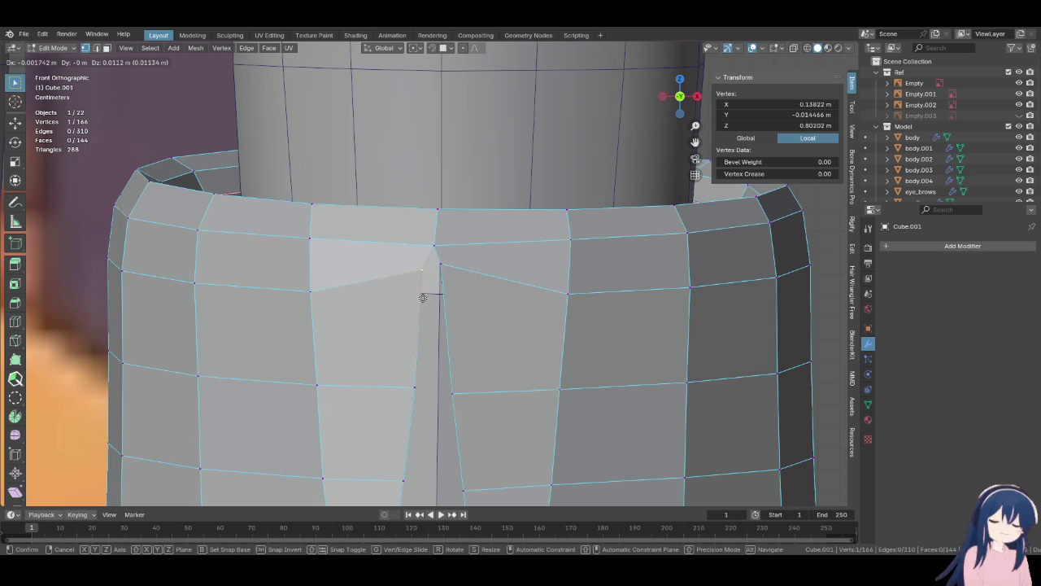
{"action": "left_click", "coordinate": [432, 281]}
{"action": "key", "text": "g"}
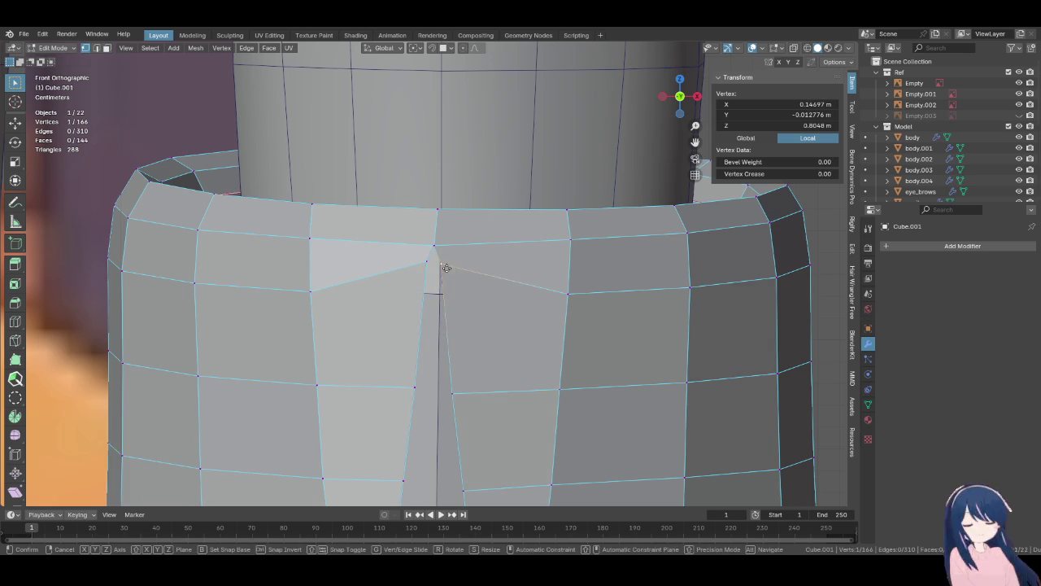
{"action": "left_click", "coordinate": [469, 266]}
{"action": "scroll", "coordinate": [493, 309], "scroll_direction": "down", "scroll_amount": 3}
{"action": "scroll", "coordinate": [493, 309], "scroll_direction": "up", "scroll_amount": 2}
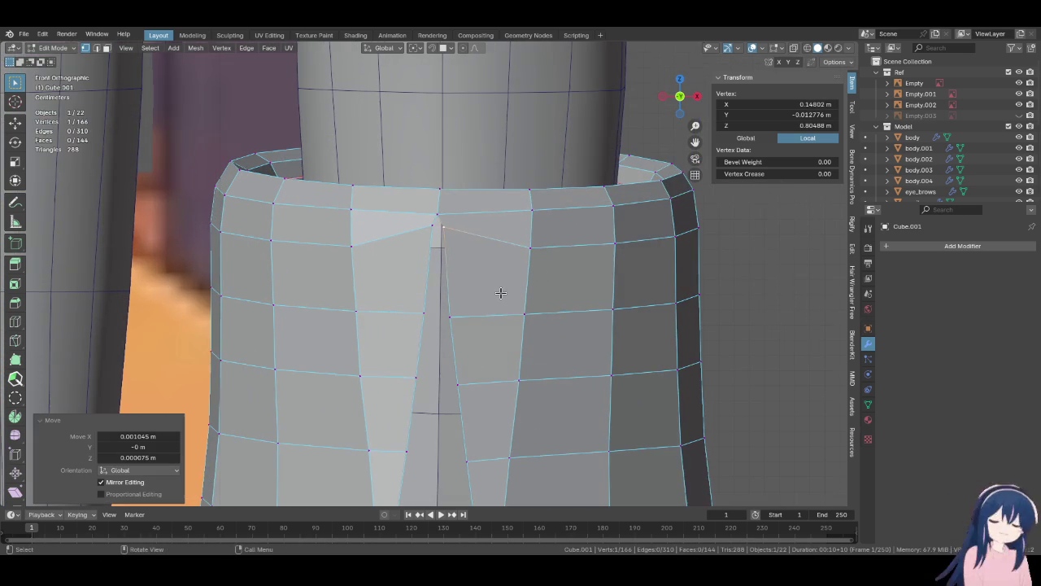
- Slide a vertex beside the slit and move another slit-top vertex into place
{"action": "left_click", "coordinate": [351, 242]}
{"action": "key", "text": "g"}
{"action": "key", "text": "g"}
{"action": "left_click", "coordinate": [427, 297]}
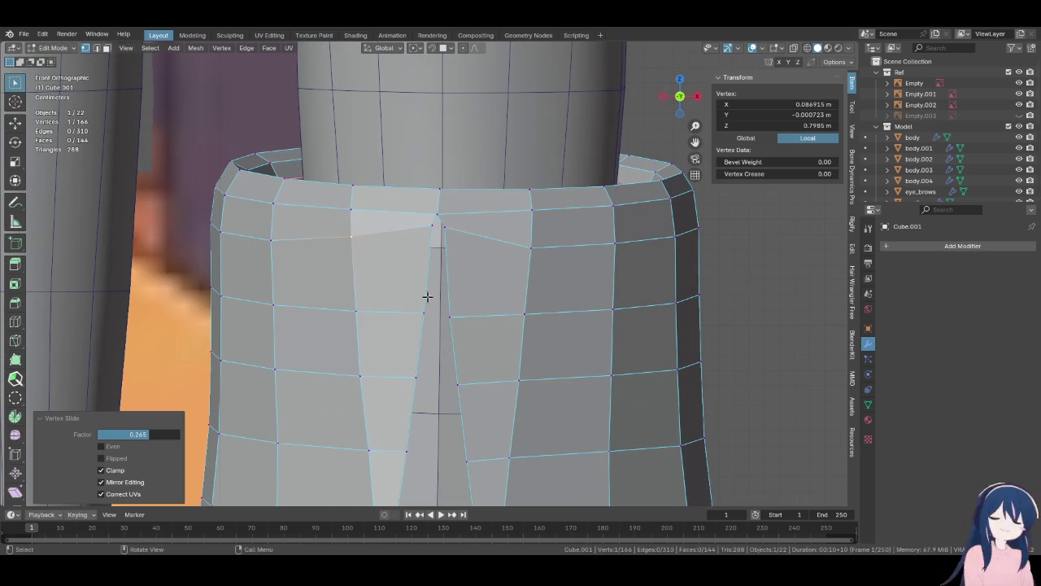
{"action": "scroll", "coordinate": [434, 251], "scroll_direction": "up", "scroll_amount": 2}
{"action": "scroll", "coordinate": [451, 268], "scroll_direction": "up", "scroll_amount": 2}
{"action": "left_click", "coordinate": [448, 155]}
{"action": "key", "text": "g"}
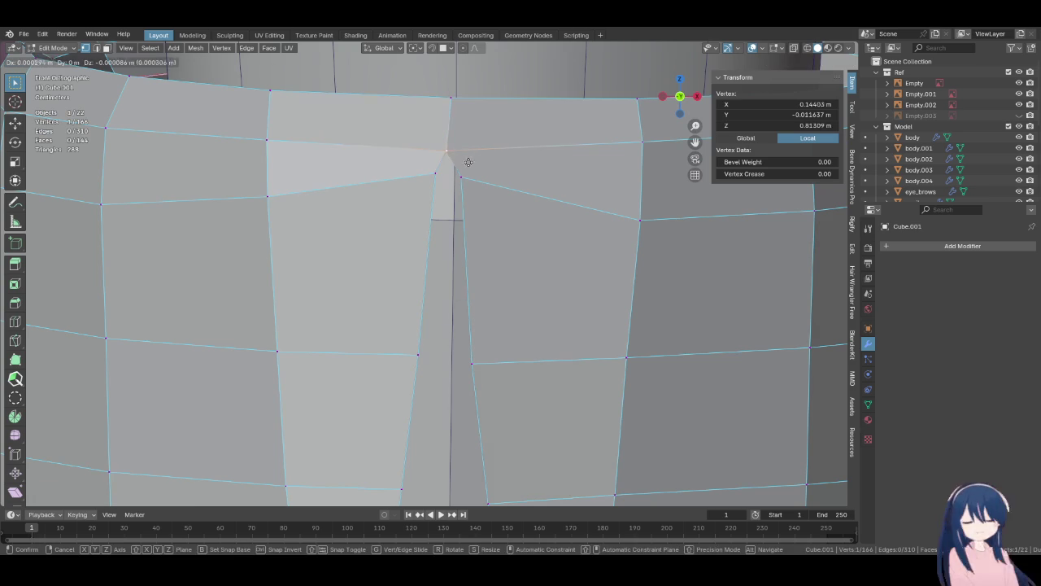
{"action": "left_click", "coordinate": [481, 191]}
{"action": "scroll", "coordinate": [481, 191], "scroll_direction": "down", "scroll_amount": 2}
- Return to Object Mode and orbit around the finished cuff
{"action": "key", "text": "Tab"}
{"action": "middle_click_drag", "start_coordinate": [481, 190], "coordinate": [550, 379]}
{"action": "scroll", "coordinate": [472, 395], "scroll_direction": "down", "scroll_amount": 1}
{"action": "mouse_move", "coordinate": [474, 394]}
{"action": "middle_mouse_down"}
{"action": "mouse_move", "coordinate": [501, 321]}
{"action": "mouse_move", "coordinate": [470, 366]}
{"action": "mouse_move", "coordinate": [488, 374]}
{"action": "middle_mouse_up"}
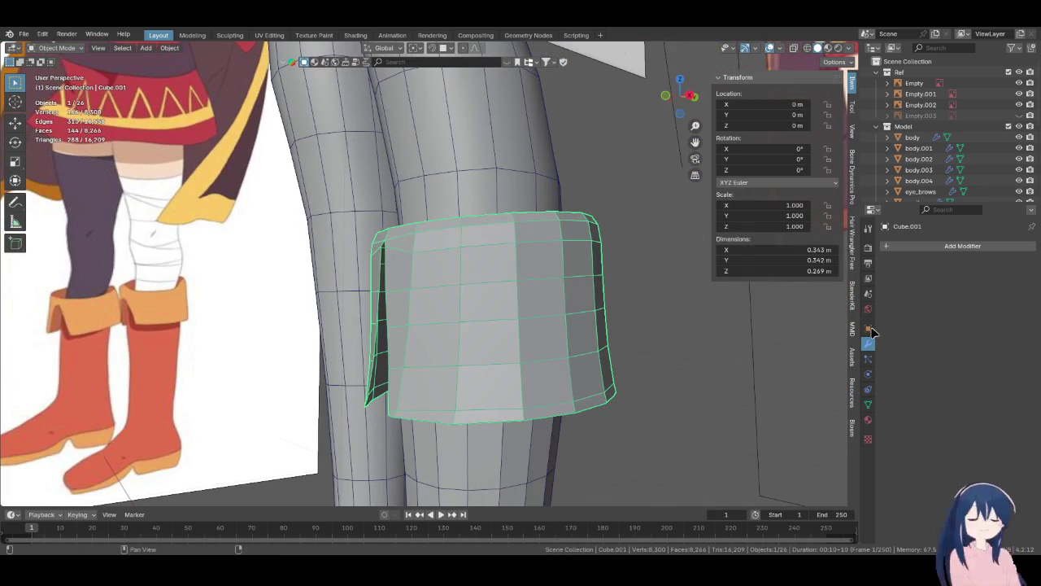
- Add a Solidify modifier to the cuff with thickness -0.008 m
{"action": "left_click", "coordinate": [914, 247]}
{"action": "left_click", "coordinate": [805, 269]}
{"action": "mouse_move", "coordinate": [510, 309]}
{"action": "middle_mouse_down"}
{"action": "mouse_move", "coordinate": [545, 318]}
{"action": "mouse_move", "coordinate": [558, 277]}
{"action": "middle_mouse_up"}
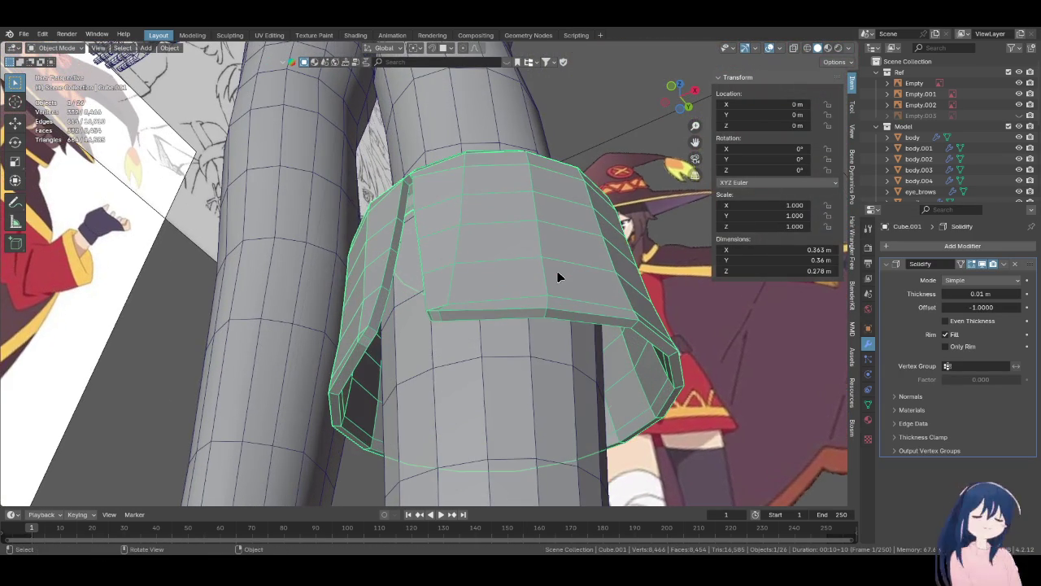
{"action": "left_click_drag", "start_coordinate": [980, 293], "coordinate": [964, 294]}
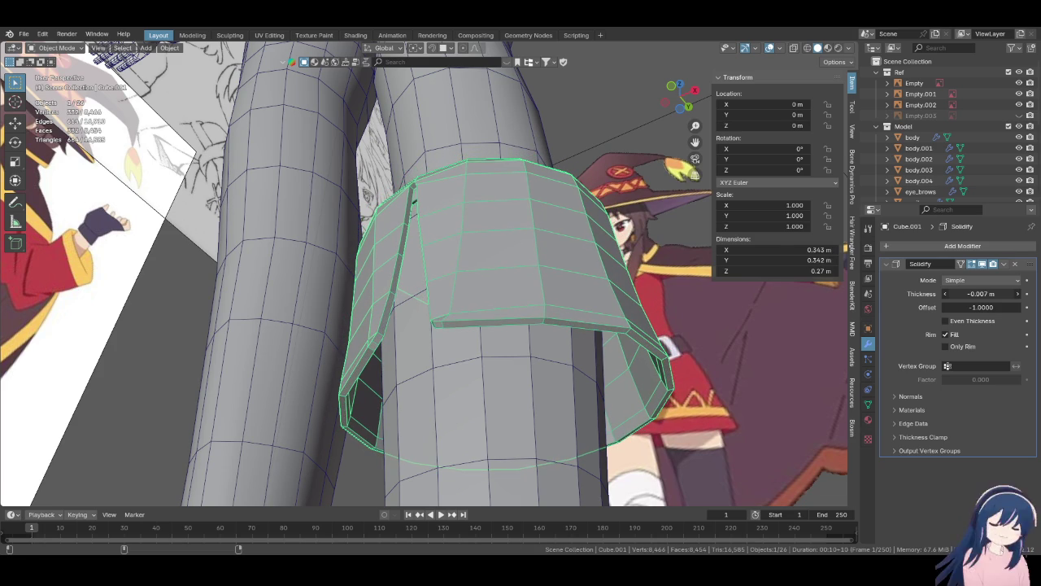
{"action": "mouse_move", "coordinate": [574, 395]}
{"action": "middle_mouse_down"}
{"action": "mouse_move", "coordinate": [511, 379]}
{"action": "mouse_move", "coordinate": [570, 356]}
{"action": "mouse_move", "coordinate": [564, 288]}
{"action": "mouse_move", "coordinate": [651, 328]}
{"action": "mouse_move", "coordinate": [559, 375]}
{"action": "mouse_move", "coordinate": [516, 330]}
{"action": "mouse_move", "coordinate": [436, 328]}
{"action": "mouse_move", "coordinate": [476, 366]}
{"action": "mouse_move", "coordinate": [464, 376]}
{"action": "mouse_move", "coordinate": [465, 414]}
{"action": "mouse_move", "coordinate": [464, 284]}
{"action": "mouse_move", "coordinate": [472, 350]}
{"action": "mouse_move", "coordinate": [512, 332]}
{"action": "mouse_move", "coordinate": [523, 388]}
{"action": "mouse_move", "coordinate": [443, 230]}
{"action": "middle_mouse_up"}
- Switch to perspective view, deselect the reference image, and reselect the cuff object
{"action": "key", "text": "KP_5"}
{"action": "left_click", "coordinate": [498, 366]}
{"action": "left_click", "coordinate": [471, 369]}
{"action": "scroll", "coordinate": [472, 350], "scroll_direction": "up", "scroll_amount": 3}
{"action": "left_click", "coordinate": [443, 229]}
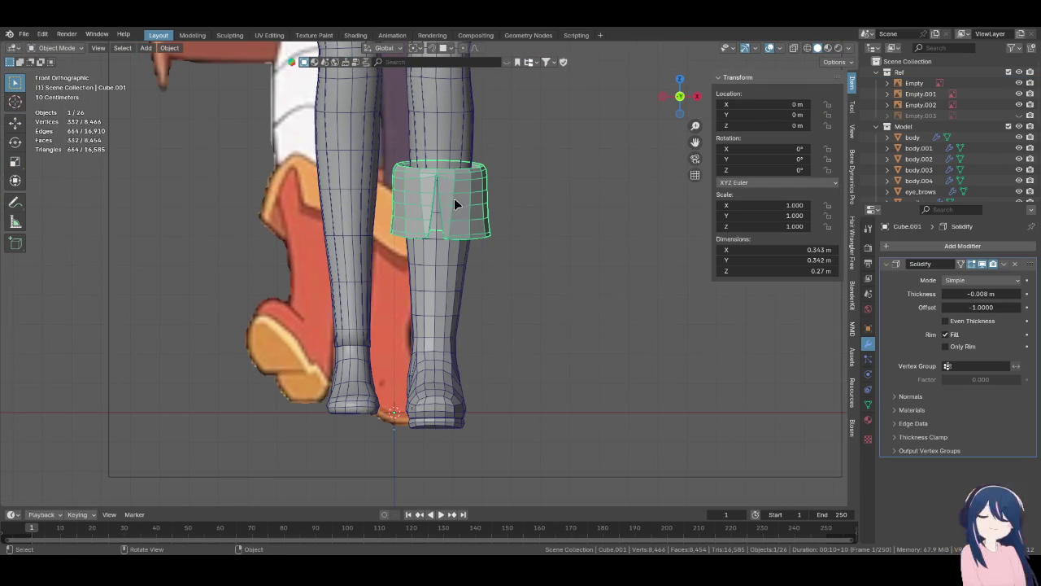
- Add a Mirror modifier to the cuff and copy it to the selected boot
{"action": "left_click", "coordinate": [900, 248]}
{"action": "type", "text": "mirr"}
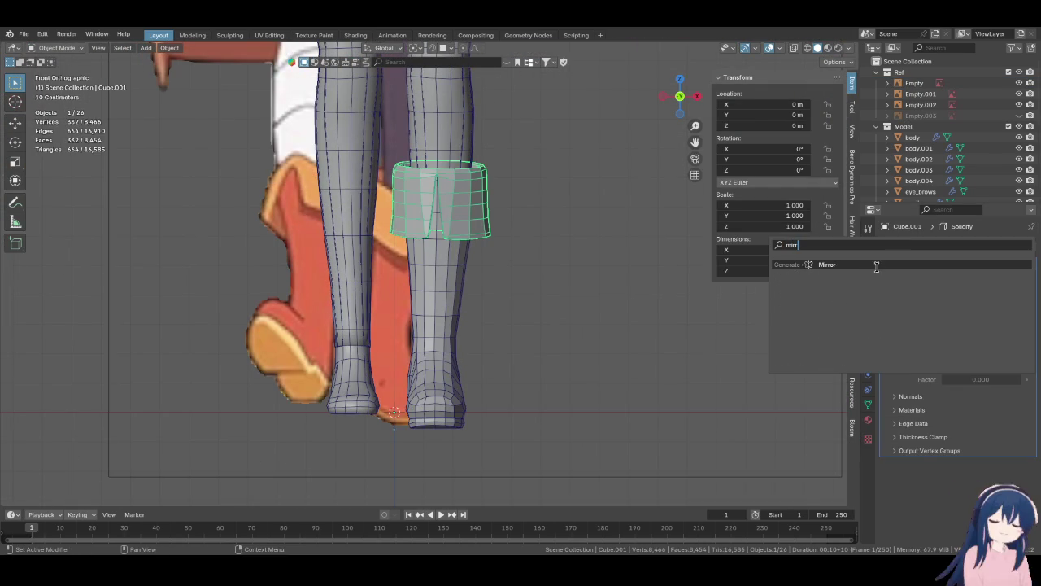
{"action": "left_click", "coordinate": [876, 266]}
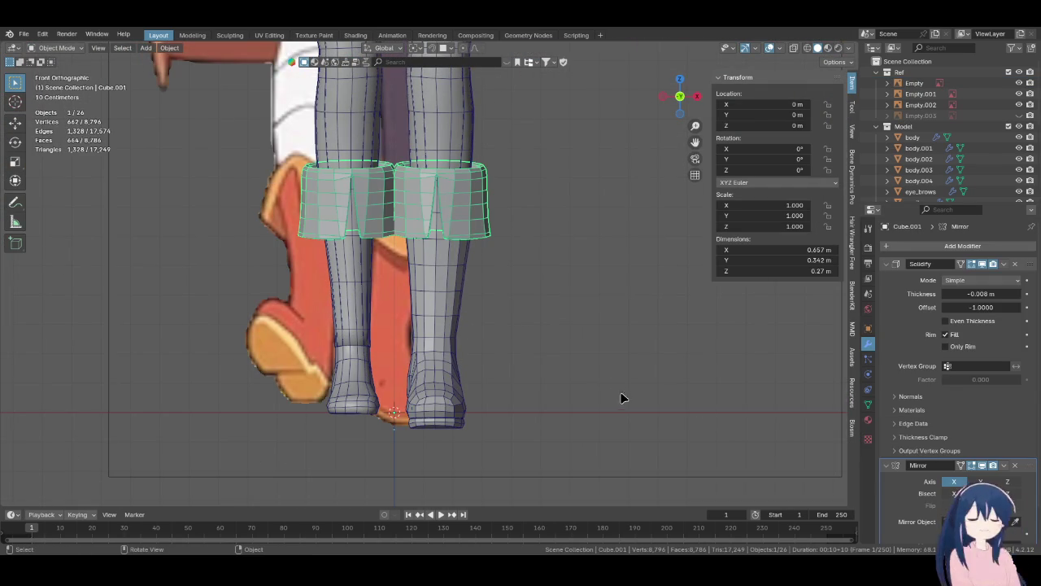
{"action": "scroll", "coordinate": [793, 401], "scroll_direction": "down", "scroll_amount": 2}
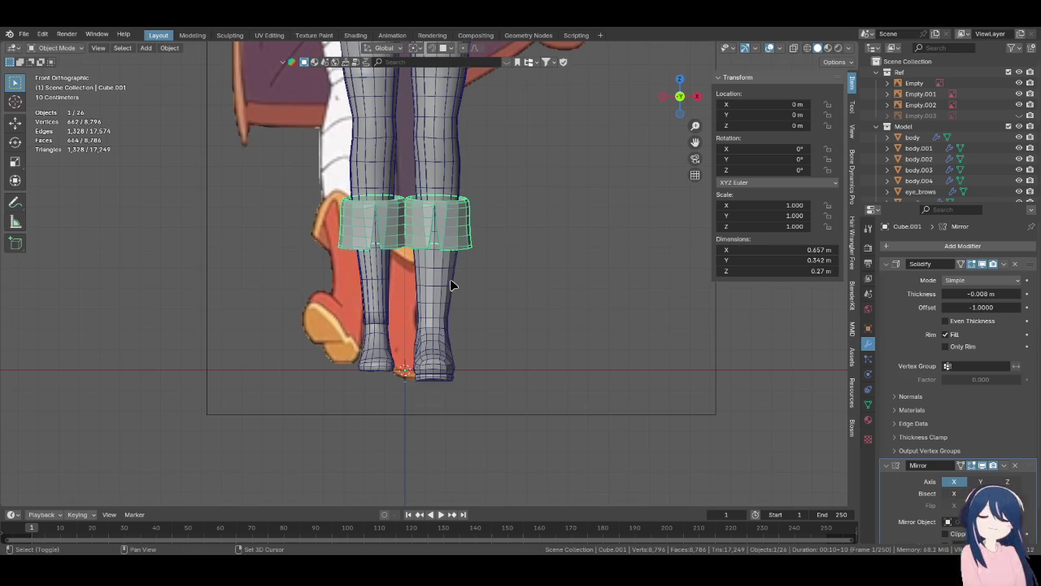
{"action": "left_click", "coordinate": [444, 317]}
{"action": "left_click", "coordinate": [439, 223], "text": "shift"}
{"action": "scroll", "coordinate": [996, 437], "scroll_direction": "down", "scroll_amount": 1}
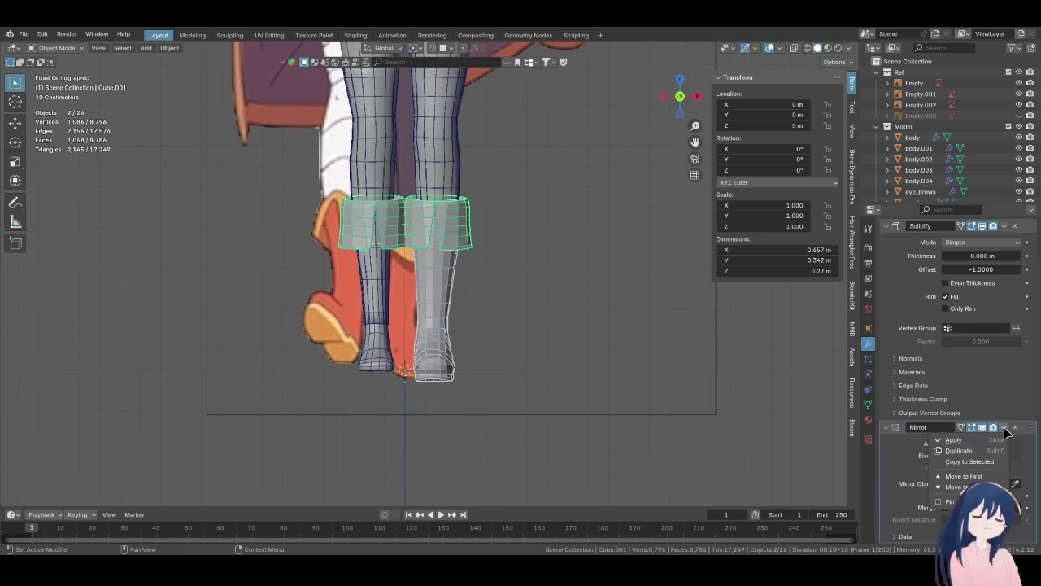
{"action": "left_click", "coordinate": [985, 465]}
- Inspect the mirrored boots and cuffs, ending on a side view of the legs
{"action": "scroll", "coordinate": [480, 398], "scroll_direction": "up", "scroll_amount": 2}
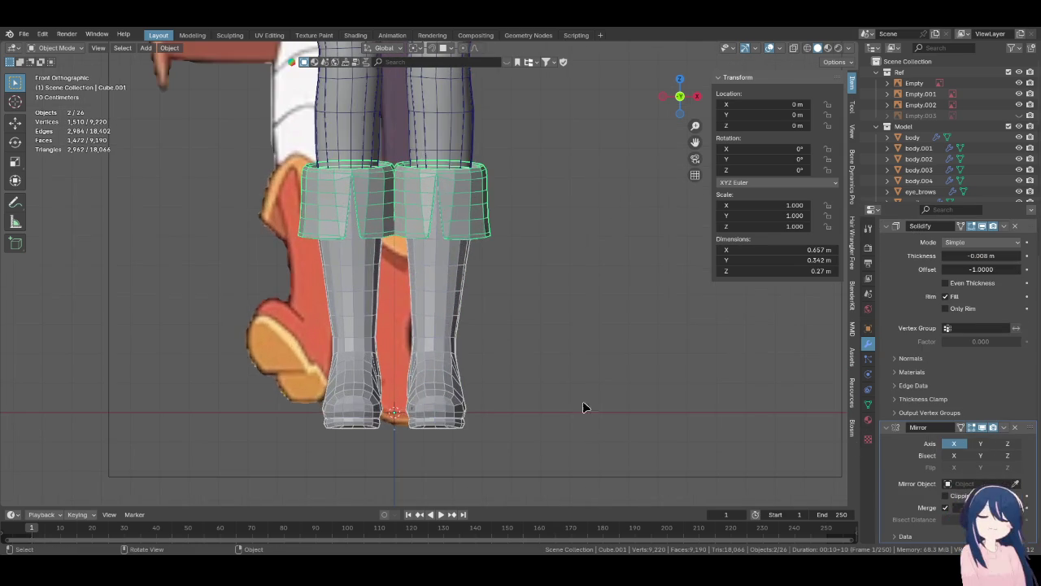
{"action": "scroll", "coordinate": [478, 461], "scroll_direction": "down", "scroll_amount": 2}
{"action": "left_click", "coordinate": [432, 328]}
{"action": "middle_click_drag", "start_coordinate": [432, 330], "coordinate": [432, 414]}
{"action": "left_click", "coordinate": [336, 329]}
{"action": "mouse_move", "coordinate": [337, 329]}
{"action": "middle_mouse_down"}
{"action": "mouse_move", "coordinate": [372, 325]}
{"action": "mouse_move", "coordinate": [390, 274]}
{"action": "mouse_move", "coordinate": [367, 365]}
{"action": "mouse_move", "coordinate": [316, 355]}
{"action": "mouse_move", "coordinate": [406, 350]}
{"action": "middle_mouse_up"}
{"action": "key", "text": "KP_3"}
- Save Megumin.blend and frame the whole character from the front
{"action": "key", "text": "ctrl+s"}
{"action": "key", "text": "KP_1"}
{"action": "key", "text": "KP_1"}
{"action": "key", "text": "Home"}
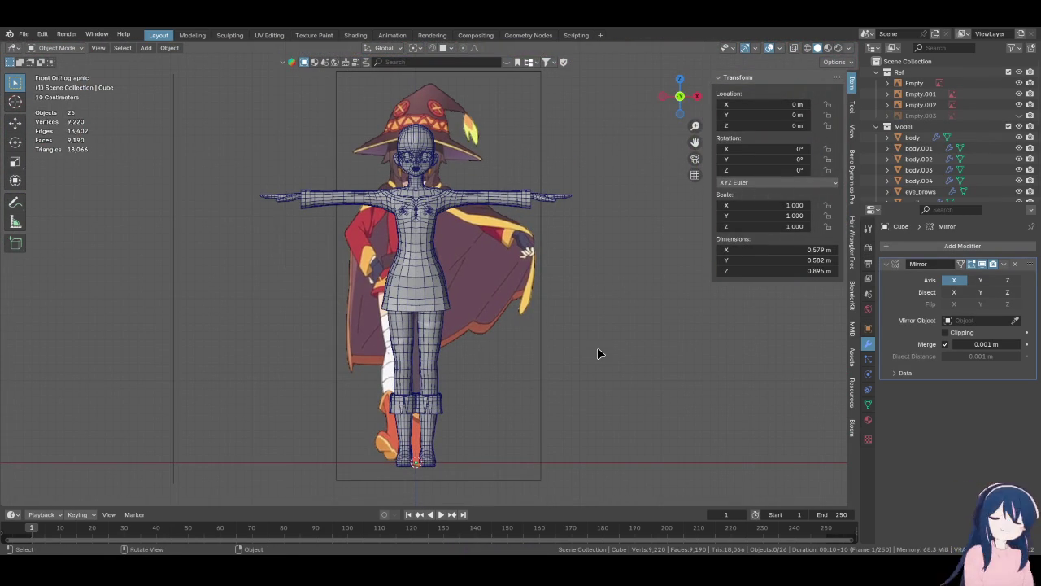
{"action": "scroll", "coordinate": [449, 426], "scroll_direction": "up", "scroll_amount": 1}
- Select a boot cuff and enter Edit Mode with all its geometry selected
{"action": "scroll", "coordinate": [491, 295], "scroll_direction": "up", "scroll_amount": 4}
{"action": "scroll", "coordinate": [490, 297], "scroll_direction": "up", "scroll_amount": 1}
{"action": "mouse_move", "coordinate": [490, 297]}
{"action": "middle_mouse_down"}
{"action": "mouse_move", "coordinate": [516, 225]}
{"action": "mouse_move", "coordinate": [461, 375]}
{"action": "middle_mouse_up"}
{"action": "scroll", "coordinate": [477, 298], "scroll_direction": "up", "scroll_amount": 2}
{"action": "scroll", "coordinate": [477, 301], "scroll_direction": "up", "scroll_amount": 2}
{"action": "left_click", "coordinate": [465, 307]}
{"action": "scroll", "coordinate": [464, 306], "scroll_direction": "up", "scroll_amount": 2}
{"action": "key", "text": "Tab"}
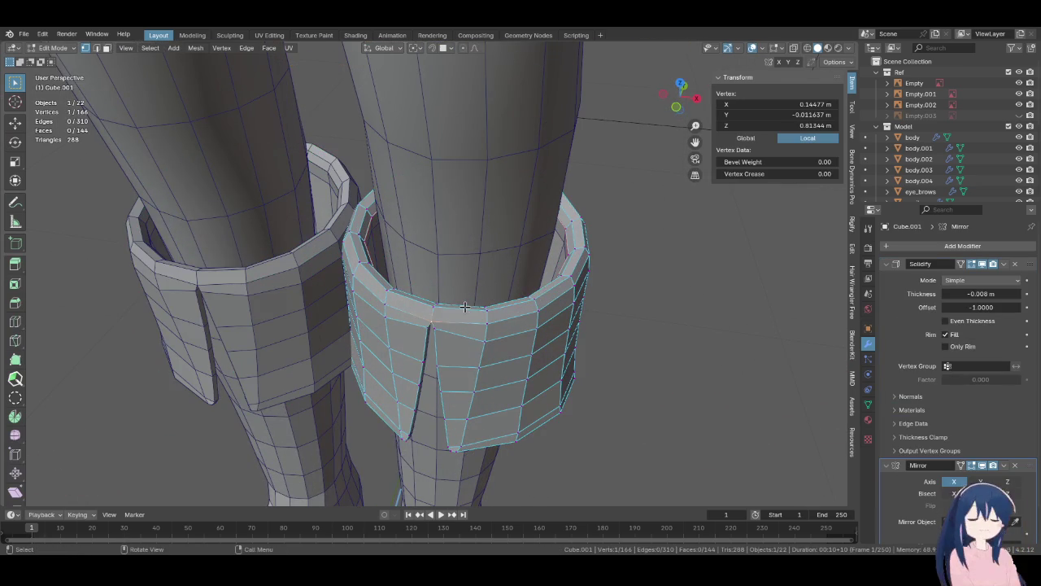
{"action": "key", "text": "a"}
{"action": "mouse_move", "coordinate": [366, 222]}
{"action": "middle_mouse_down"}
{"action": "mouse_move", "coordinate": [509, 307]}
{"action": "mouse_move", "coordinate": [456, 293]}
{"action": "mouse_move", "coordinate": [596, 302]}
{"action": "middle_mouse_up"}
{"action": "scroll", "coordinate": [485, 291], "scroll_direction": "up", "scroll_amount": 2}
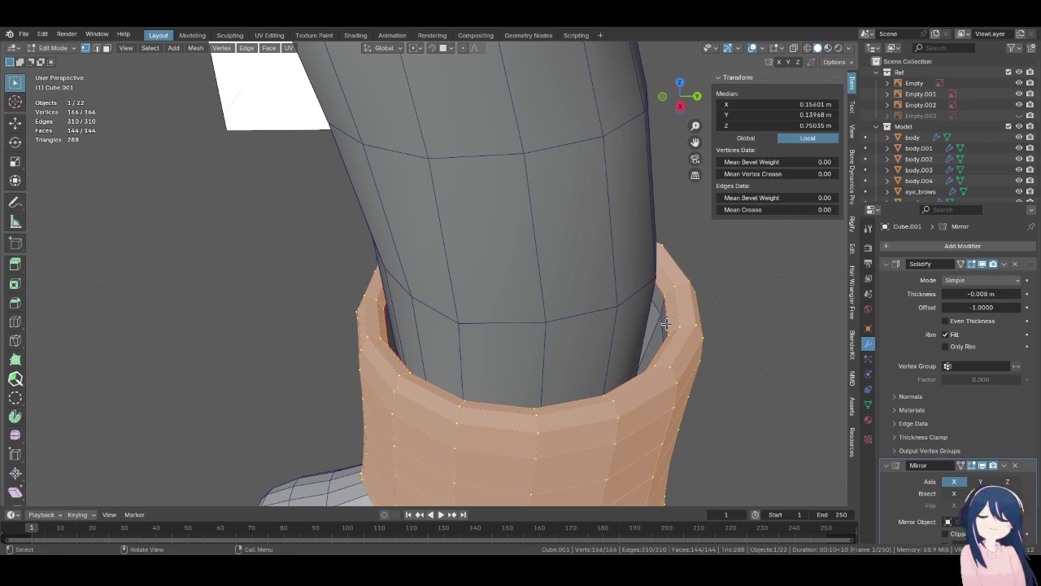
- Rescale the cuff, shift it along Y, and raise it slightly along Z
{"action": "key", "text": "s"}
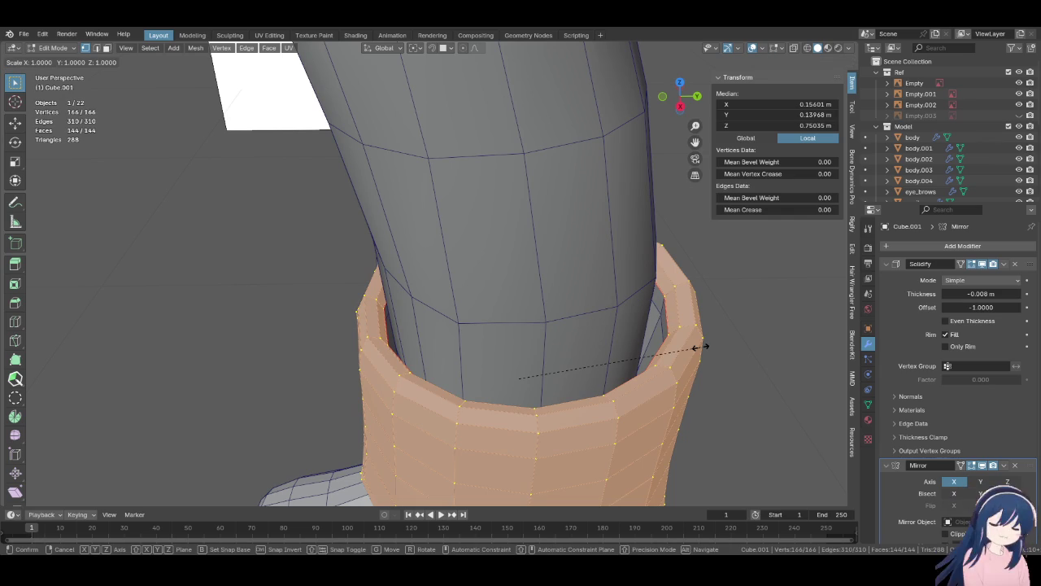
{"action": "middle_click_drag", "start_coordinate": [677, 348], "coordinate": [716, 350]}
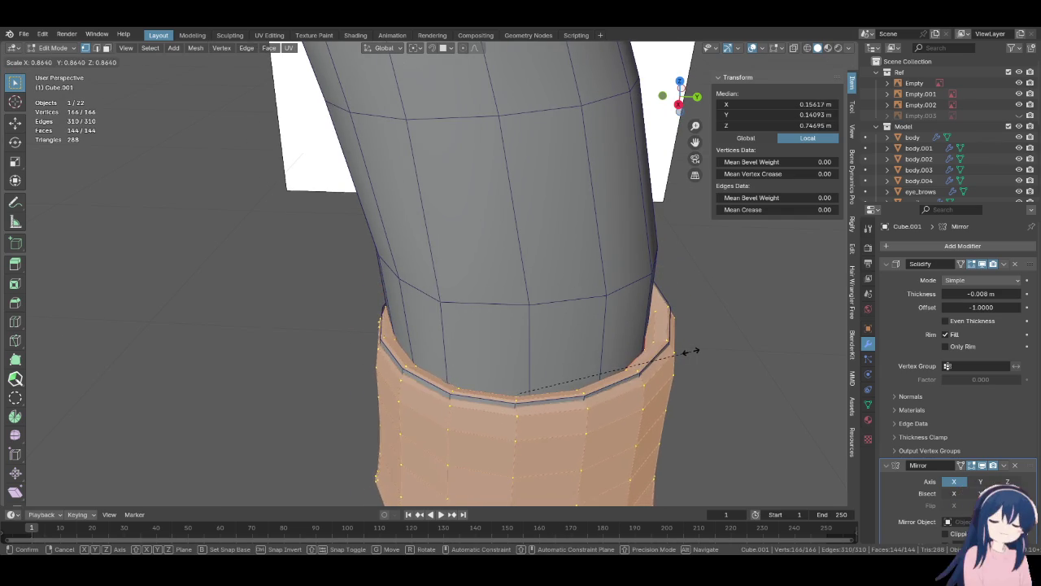
{"action": "left_click", "coordinate": [693, 351]}
{"action": "key", "text": "g"}
{"action": "key", "text": "y"}
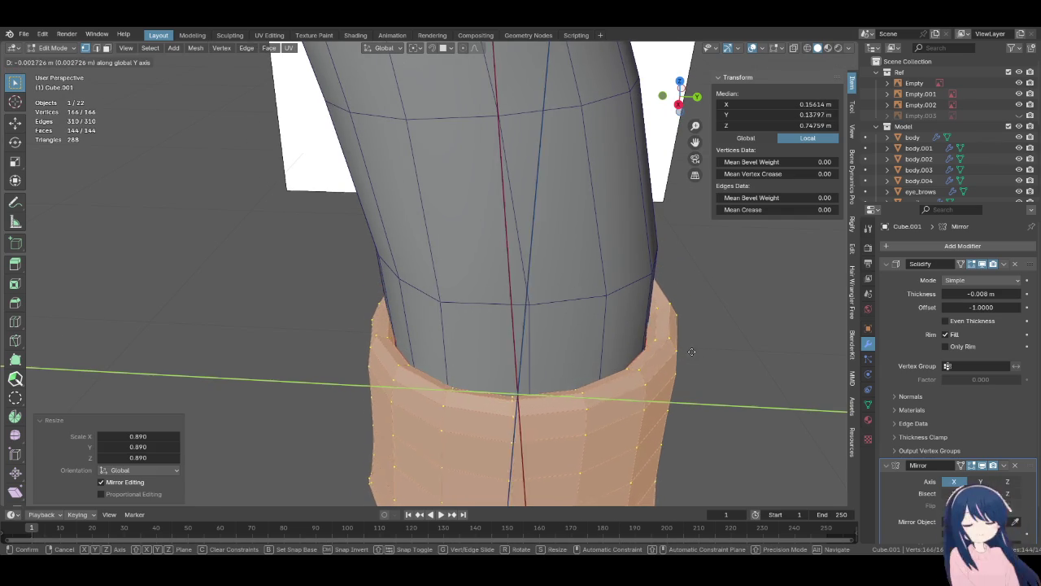
{"action": "left_click", "coordinate": [704, 351]}
{"action": "middle_click_drag", "start_coordinate": [705, 352], "coordinate": [687, 329]}
{"action": "key", "text": "g"}
{"action": "key", "text": "z"}
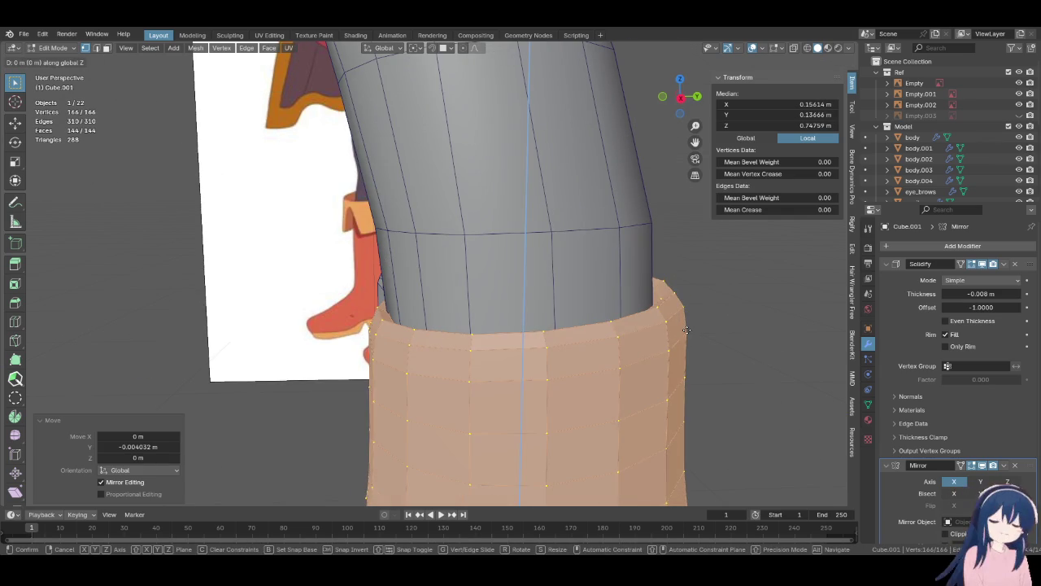
{"action": "left_click", "coordinate": [681, 257]}
{"action": "mouse_move", "coordinate": [681, 258]}
{"action": "middle_mouse_down"}
{"action": "mouse_move", "coordinate": [675, 361]}
{"action": "mouse_move", "coordinate": [727, 390]}
{"action": "mouse_move", "coordinate": [605, 354]}
{"action": "middle_mouse_up"}
{"action": "key", "text": "s"}
{"action": "left_click", "coordinate": [702, 373]}
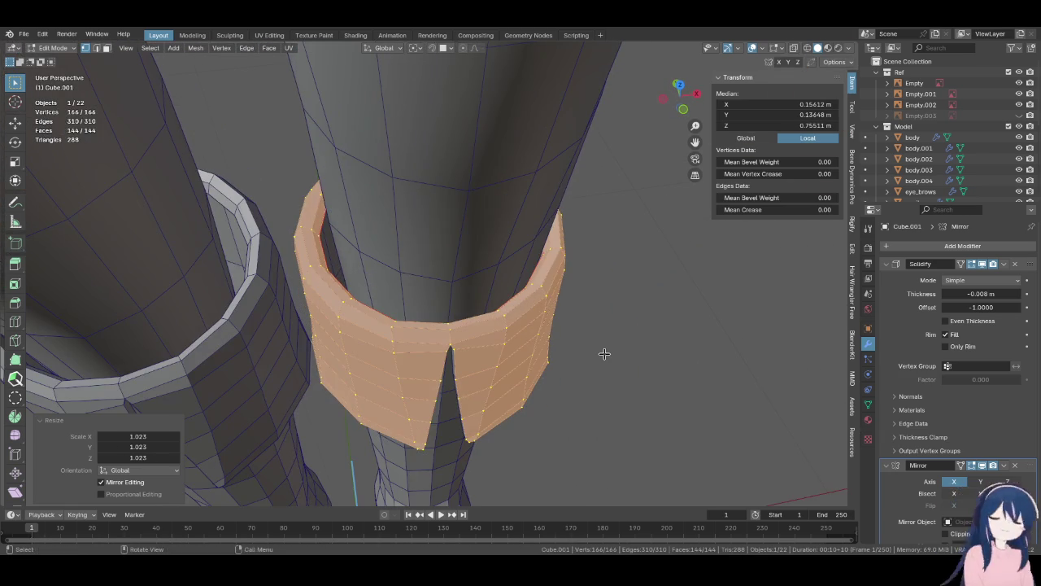
- Narrow the cuff along X and nudge its position along Y and X
{"action": "key", "text": "s"}
{"action": "key", "text": "x"}
{"action": "left_click", "coordinate": [540, 321]}
{"action": "mouse_move", "coordinate": [540, 321]}
{"action": "middle_mouse_down"}
{"action": "mouse_move", "coordinate": [582, 322]}
{"action": "mouse_move", "coordinate": [530, 329]}
{"action": "mouse_move", "coordinate": [360, 442]}
{"action": "mouse_move", "coordinate": [407, 353]}
{"action": "mouse_move", "coordinate": [569, 284]}
{"action": "mouse_move", "coordinate": [586, 304]}
{"action": "mouse_move", "coordinate": [570, 317]}
{"action": "mouse_move", "coordinate": [596, 324]}
{"action": "mouse_move", "coordinate": [554, 314]}
{"action": "middle_mouse_up"}
{"action": "key", "text": "g"}
{"action": "key", "text": "y"}
{"action": "left_click", "coordinate": [572, 318]}
{"action": "key", "text": "g"}
{"action": "key", "text": "y"}
{"action": "left_click", "coordinate": [569, 317]}
{"action": "key", "text": "g"}
{"action": "left_click", "coordinate": [602, 332]}
{"action": "key", "text": "g"}
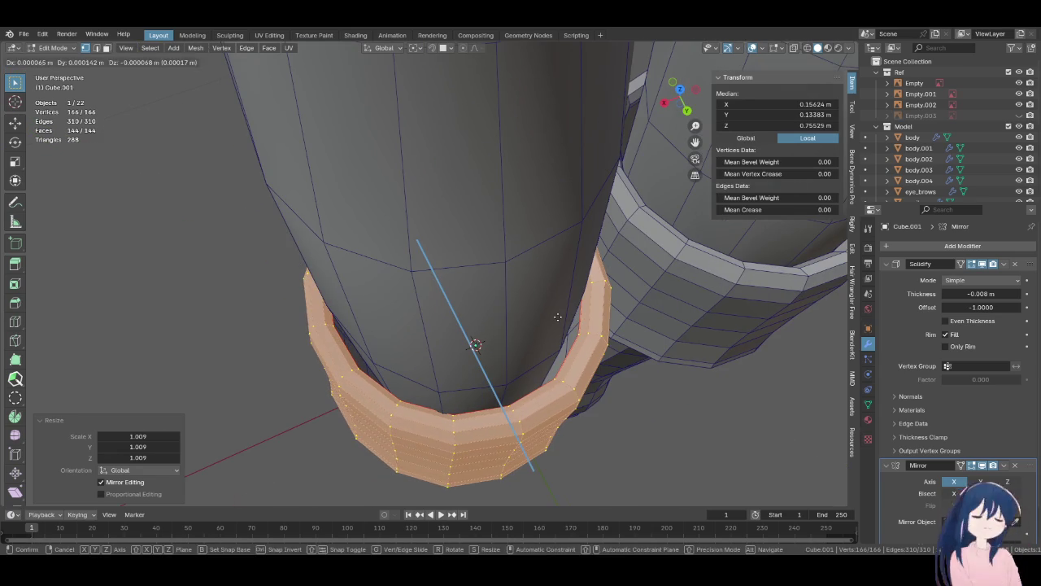
{"action": "key", "text": "x"}
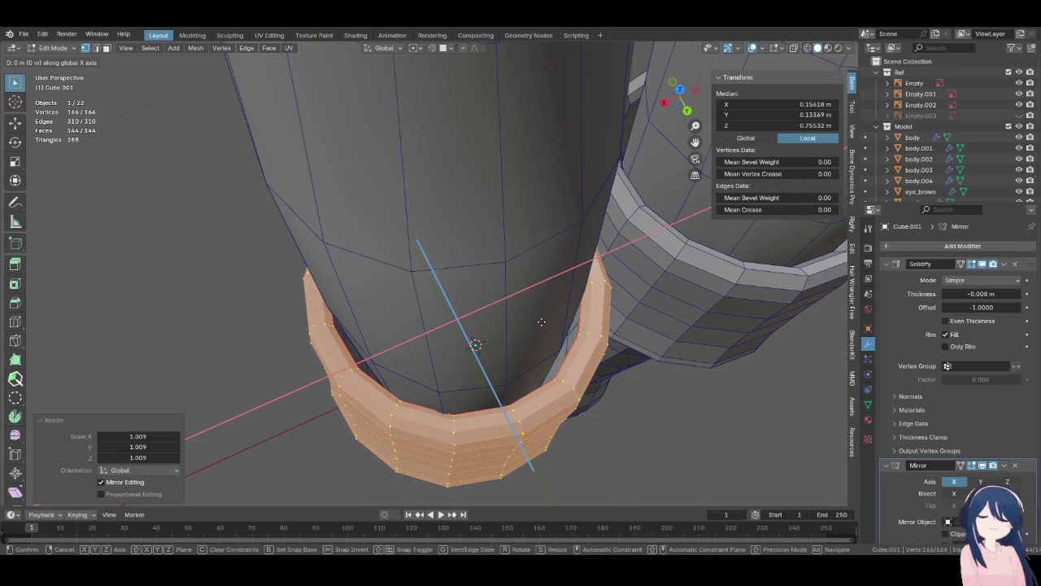
{"action": "left_click", "coordinate": [488, 338]}
- Shift the cuff along X again and narrow it further in X
{"action": "mouse_move", "coordinate": [493, 333]}
{"action": "middle_mouse_down"}
{"action": "mouse_move", "coordinate": [588, 305]}
{"action": "mouse_move", "coordinate": [541, 307]}
{"action": "mouse_move", "coordinate": [534, 344]}
{"action": "mouse_move", "coordinate": [530, 302]}
{"action": "mouse_move", "coordinate": [551, 309]}
{"action": "mouse_move", "coordinate": [427, 356]}
{"action": "mouse_move", "coordinate": [415, 318]}
{"action": "mouse_move", "coordinate": [553, 298]}
{"action": "mouse_move", "coordinate": [530, 350]}
{"action": "mouse_move", "coordinate": [488, 338]}
{"action": "mouse_move", "coordinate": [550, 302]}
{"action": "mouse_move", "coordinate": [589, 322]}
{"action": "mouse_move", "coordinate": [515, 180]}
{"action": "mouse_move", "coordinate": [339, 300]}
{"action": "mouse_move", "coordinate": [488, 288]}
{"action": "mouse_move", "coordinate": [488, 341]}
{"action": "mouse_move", "coordinate": [505, 344]}
{"action": "mouse_move", "coordinate": [495, 274]}
{"action": "middle_mouse_up"}
{"action": "key", "text": "g"}
{"action": "key", "text": "x"}
{"action": "left_click", "coordinate": [566, 346]}
{"action": "key", "text": "s"}
{"action": "key", "text": "x"}
{"action": "left_click", "coordinate": [530, 350]}
- Select the cuff's top rim edge loop in X-ray and scale it slightly smaller
{"action": "key", "text": "Tab"}
{"action": "key", "text": "Tab"}
{"action": "left_click", "coordinate": [495, 274]}
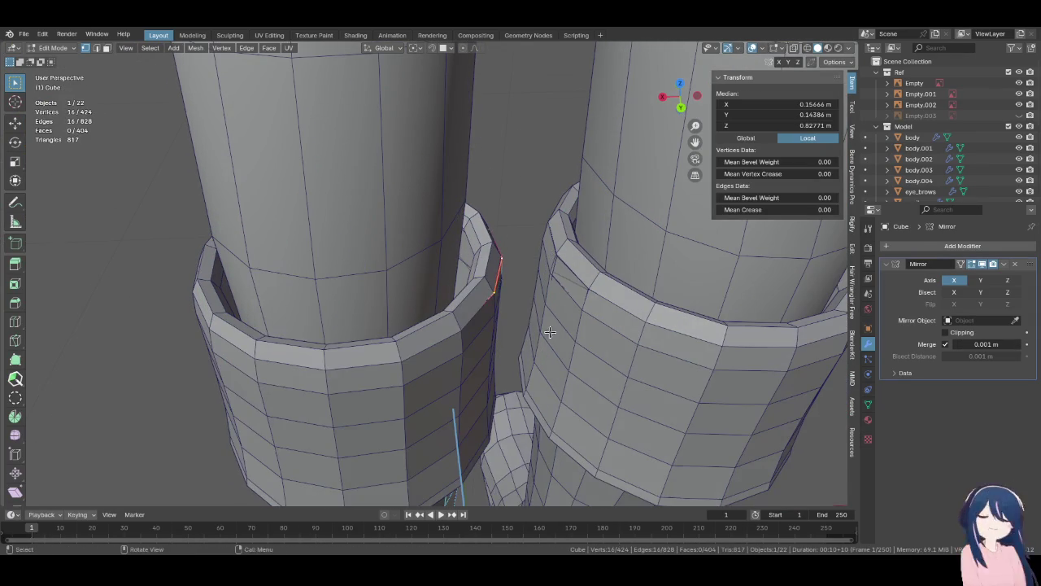
{"action": "left_click", "coordinate": [498, 272], "text": "alt"}
{"action": "key", "text": "alt+z"}
{"action": "mouse_move", "coordinate": [509, 292]}
{"action": "middle_mouse_down"}
{"action": "mouse_move", "coordinate": [521, 321]}
{"action": "mouse_move", "coordinate": [523, 290]}
{"action": "middle_mouse_up"}
{"action": "key", "text": "s"}
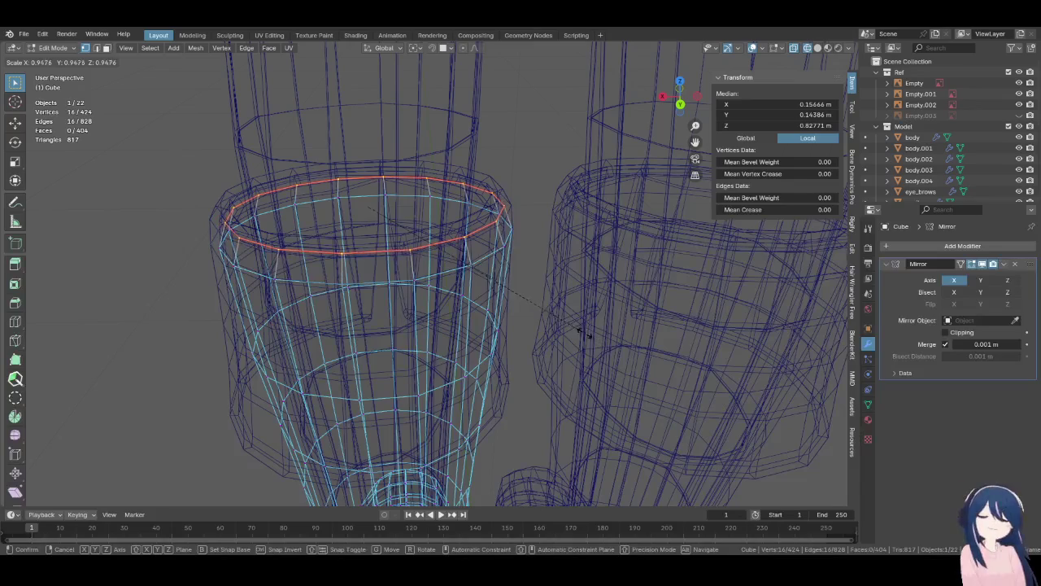
{"action": "left_click", "coordinate": [542, 300]}
- Shrink the ring below the rim, then scale the top ring to 0.982 in wireframe
{"action": "left_click", "coordinate": [491, 251], "text": "alt"}
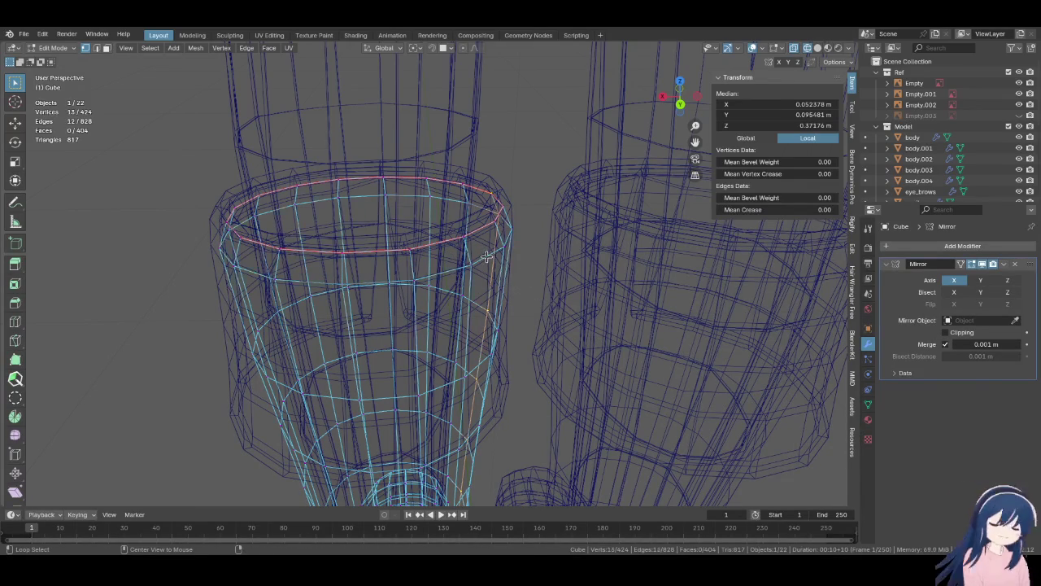
{"action": "left_click", "coordinate": [485, 257], "text": "alt"}
{"action": "key", "text": "s"}
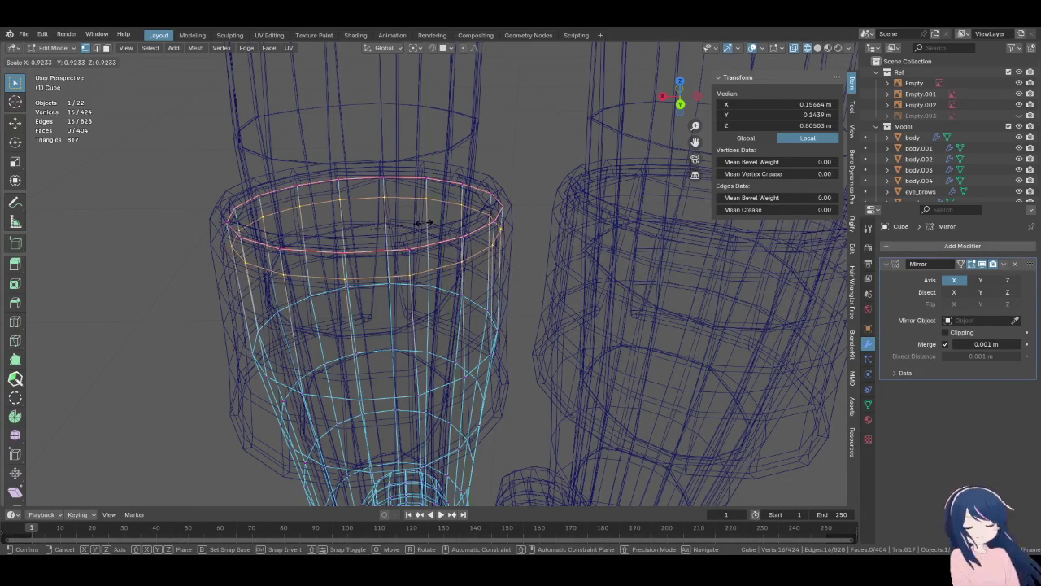
{"action": "left_click", "coordinate": [423, 223]}
{"action": "key", "text": "shift+z"}
{"action": "mouse_move", "coordinate": [460, 284]}
{"action": "middle_mouse_down"}
{"action": "mouse_move", "coordinate": [491, 320]}
{"action": "mouse_move", "coordinate": [483, 331]}
{"action": "middle_mouse_up"}
{"action": "key", "text": "z"}
{"action": "left_click", "coordinate": [407, 332]}
{"action": "key", "text": "s"}
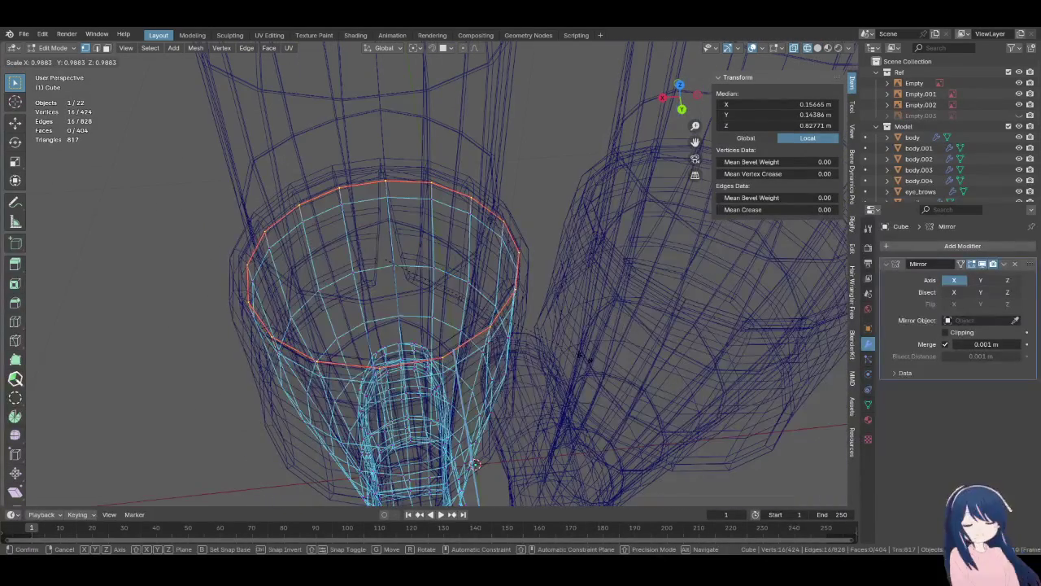
{"action": "left_click", "coordinate": [569, 349]}
- Return to solid shading and review the tightened cuff from several angles
{"action": "key", "text": "shift+z"}
{"action": "middle_click_drag", "start_coordinate": [569, 349], "coordinate": [585, 350]}
{"action": "middle_click_drag", "start_coordinate": [520, 338], "coordinate": [511, 285]}
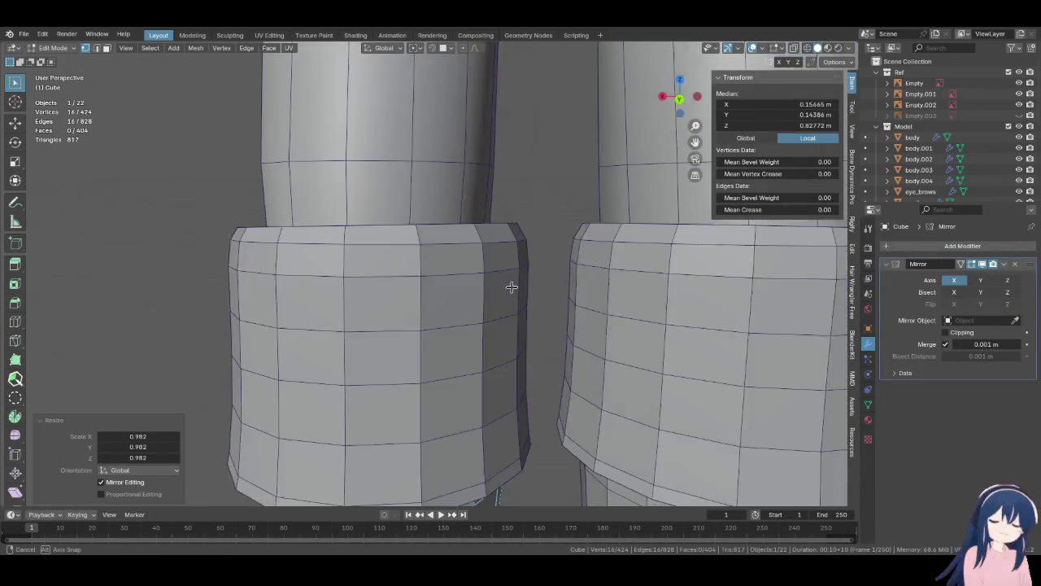
{"action": "key", "text": "Tab"}
{"action": "mouse_move", "coordinate": [548, 325]}
{"action": "middle_mouse_down"}
{"action": "mouse_move", "coordinate": [488, 327]}
{"action": "mouse_move", "coordinate": [684, 309]}
{"action": "mouse_move", "coordinate": [630, 321]}
{"action": "mouse_move", "coordinate": [501, 262]}
{"action": "mouse_move", "coordinate": [399, 319]}
{"action": "mouse_move", "coordinate": [502, 240]}
{"action": "middle_mouse_up"}
{"action": "key", "text": "Tab"}
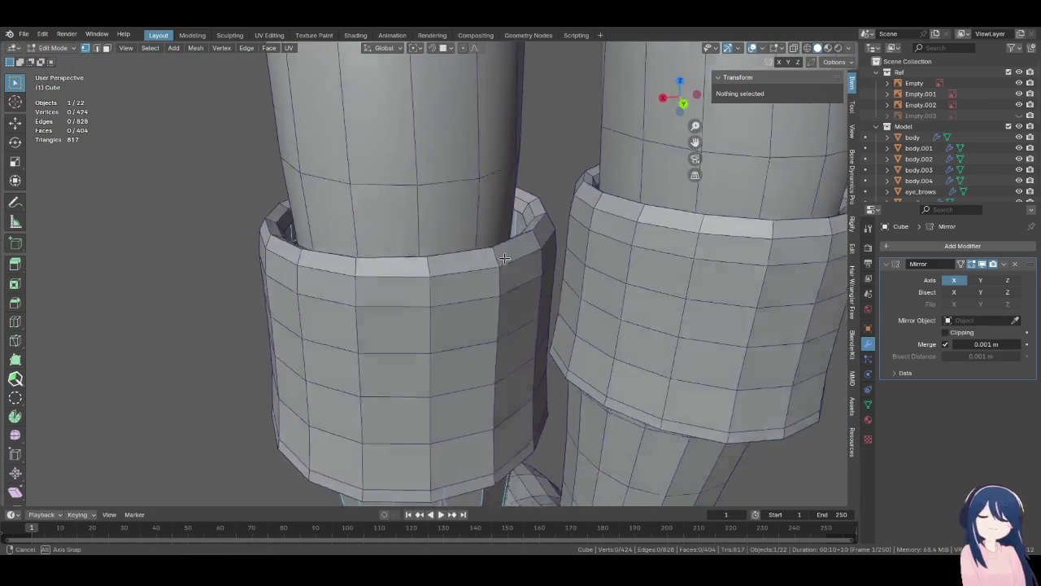
{"action": "middle_click_drag", "start_coordinate": [502, 240], "coordinate": [508, 289]}
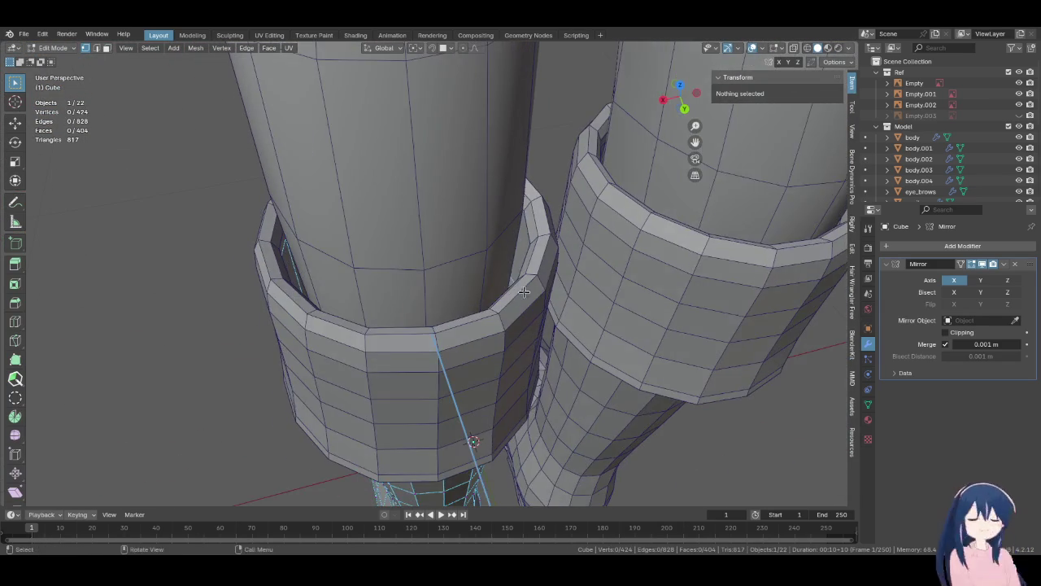
{"action": "key", "text": "alt+q"}
- Scale the outer band down slightly and narrow it to 0.939 along X
{"action": "mouse_move", "coordinate": [529, 300]}
{"action": "middle_mouse_down"}
{"action": "mouse_move", "coordinate": [549, 262]}
{"action": "mouse_move", "coordinate": [613, 265]}
{"action": "mouse_move", "coordinate": [586, 383]}
{"action": "middle_mouse_up"}
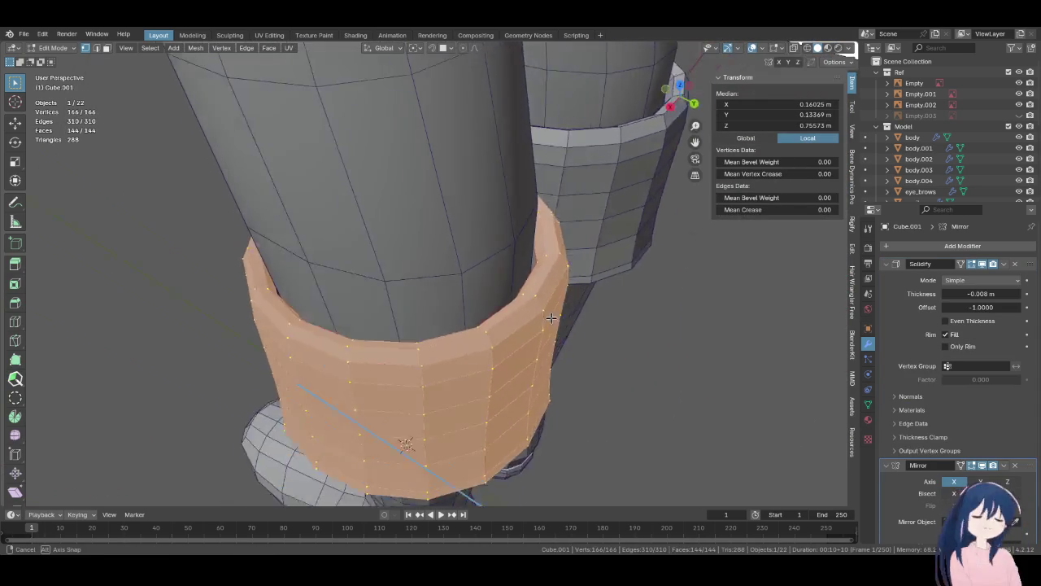
{"action": "key", "text": "s"}
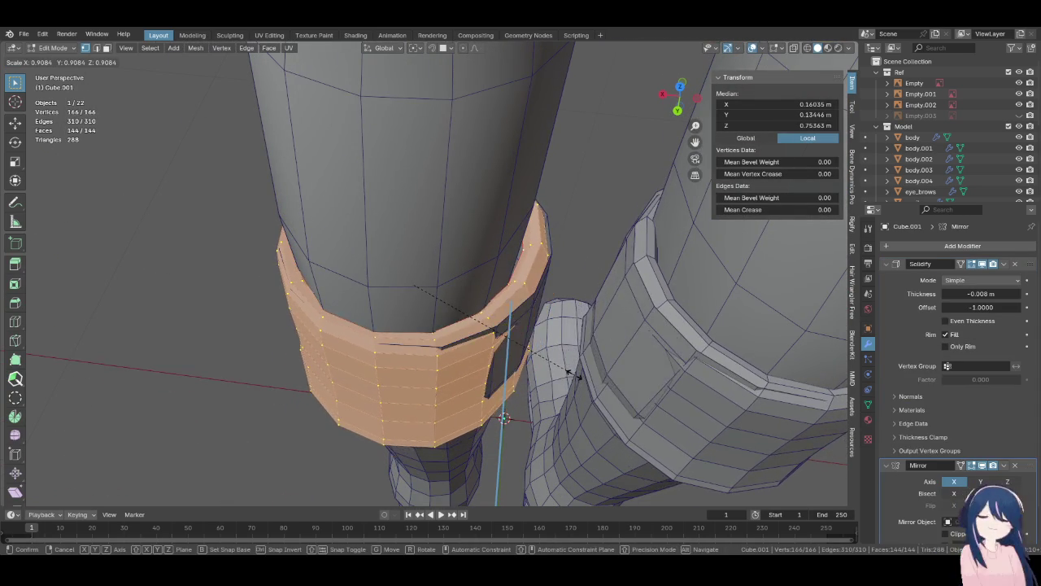
{"action": "left_click", "coordinate": [596, 364]}
{"action": "key", "text": "s"}
{"action": "key", "text": "x"}
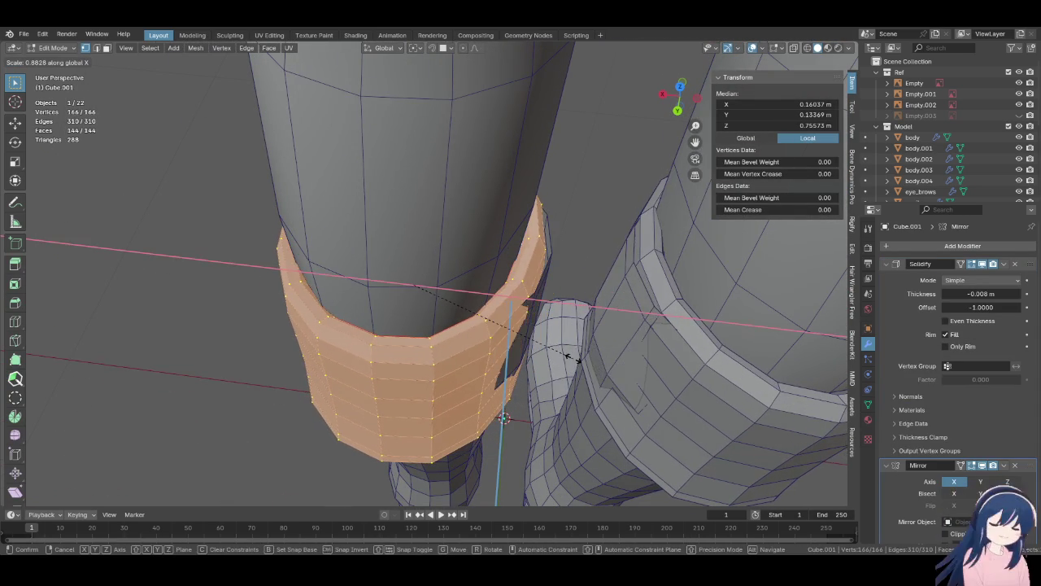
{"action": "left_click", "coordinate": [584, 356]}
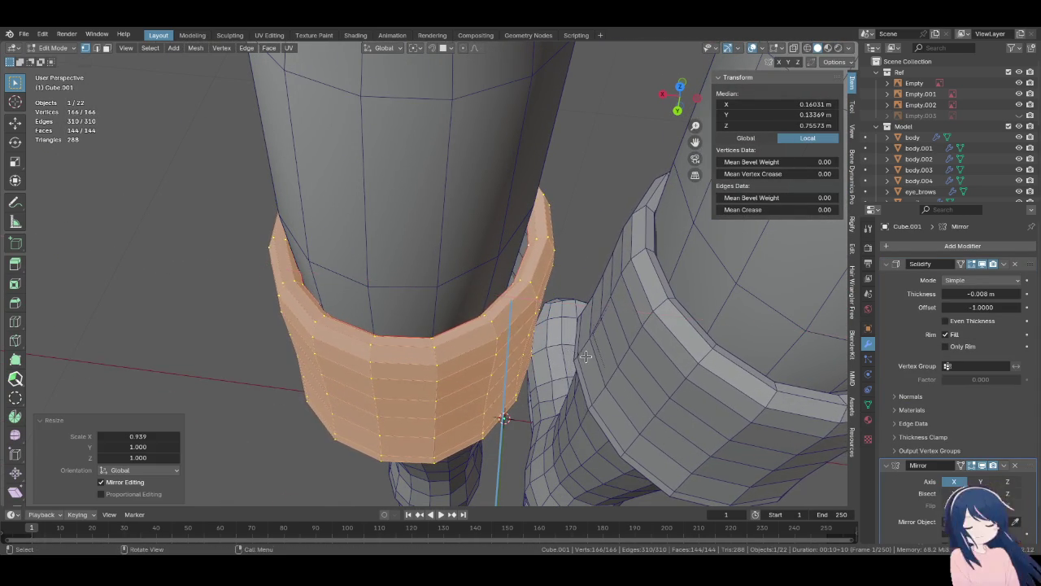
- Nudge the band with small X, Z and Y moves to sit around the leg
{"action": "mouse_move", "coordinate": [584, 356]}
{"action": "middle_mouse_down"}
{"action": "mouse_move", "coordinate": [452, 303]}
{"action": "mouse_move", "coordinate": [557, 348]}
{"action": "middle_mouse_up"}
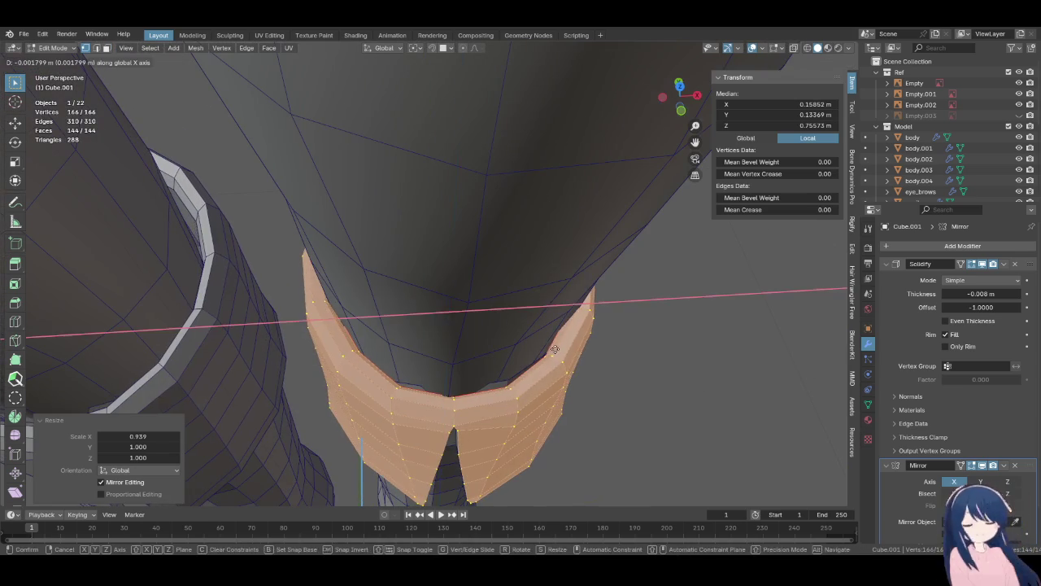
{"action": "mouse_move", "coordinate": [553, 348]}
{"action": "middle_mouse_down"}
{"action": "mouse_move", "coordinate": [684, 316]}
{"action": "mouse_move", "coordinate": [634, 331]}
{"action": "middle_mouse_up"}
{"action": "key", "text": "g"}
{"action": "key", "text": "x"}
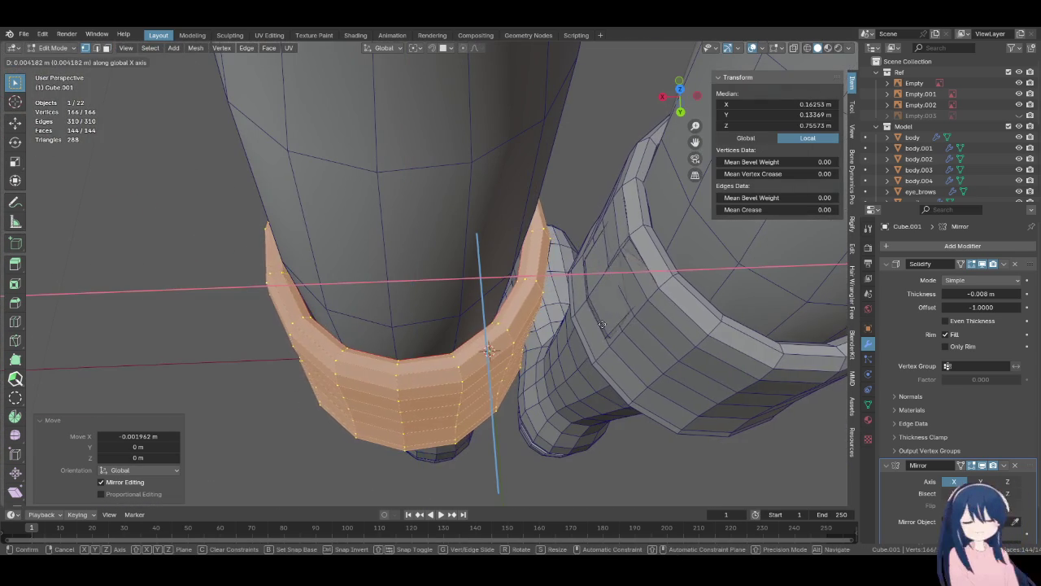
{"action": "mouse_move", "coordinate": [575, 323]}
{"action": "middle_mouse_down"}
{"action": "mouse_move", "coordinate": [650, 221]}
{"action": "mouse_move", "coordinate": [686, 274]}
{"action": "mouse_move", "coordinate": [690, 310]}
{"action": "mouse_move", "coordinate": [555, 269]}
{"action": "mouse_move", "coordinate": [609, 233]}
{"action": "mouse_move", "coordinate": [542, 235]}
{"action": "mouse_move", "coordinate": [383, 280]}
{"action": "mouse_move", "coordinate": [428, 258]}
{"action": "mouse_move", "coordinate": [488, 279]}
{"action": "mouse_move", "coordinate": [407, 280]}
{"action": "mouse_move", "coordinate": [395, 249]}
{"action": "middle_mouse_up"}
{"action": "key", "text": "g"}
{"action": "key", "text": "g"}
{"action": "key", "text": "z"}
{"action": "key", "text": "g"}
{"action": "key", "text": "KP_1"}
{"action": "scroll", "coordinate": [506, 274], "scroll_direction": "down", "scroll_amount": 1}
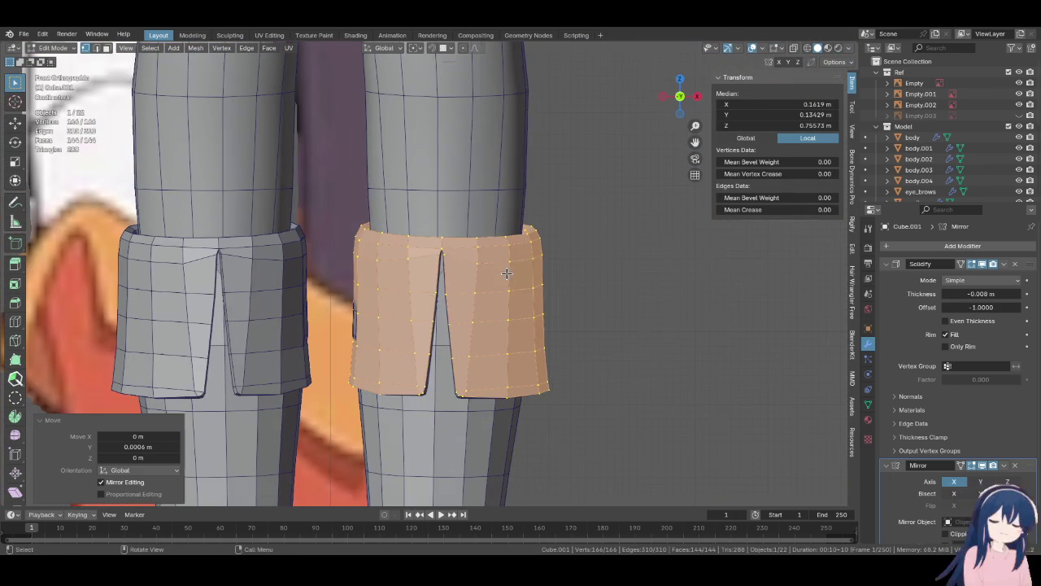
{"action": "key", "text": "alt+q"}
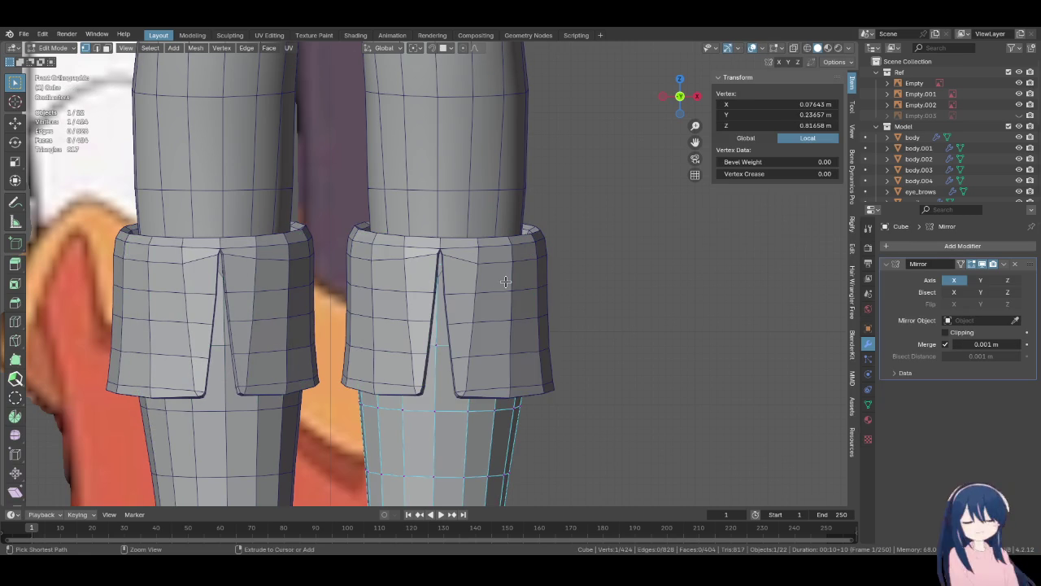
{"action": "middle_click_drag", "start_coordinate": [499, 301], "coordinate": [506, 224], "text": "shift"}
{"action": "left_click", "coordinate": [510, 236], "text": "alt"}
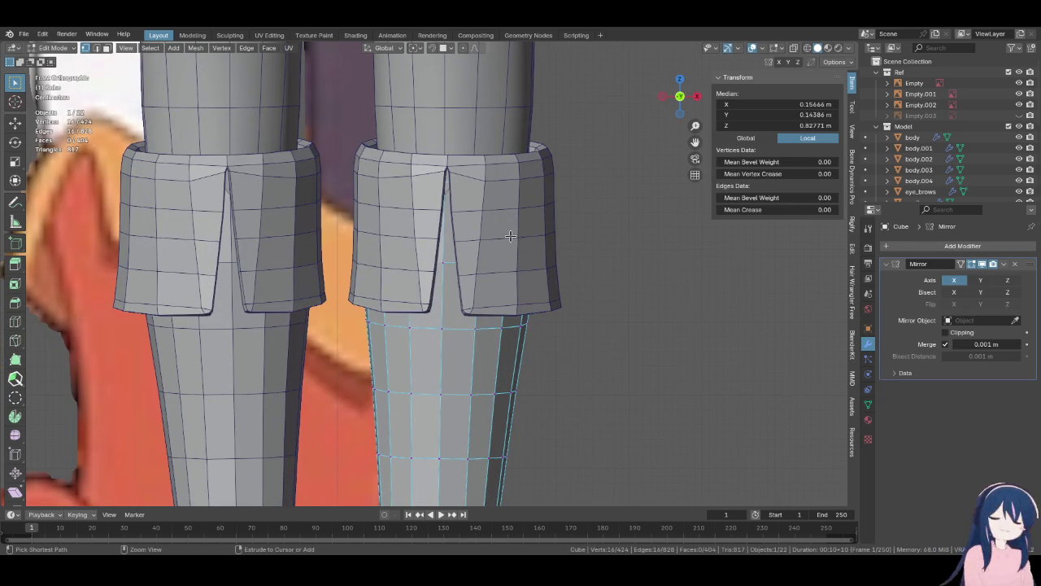
{"action": "key", "text": "alt+q"}
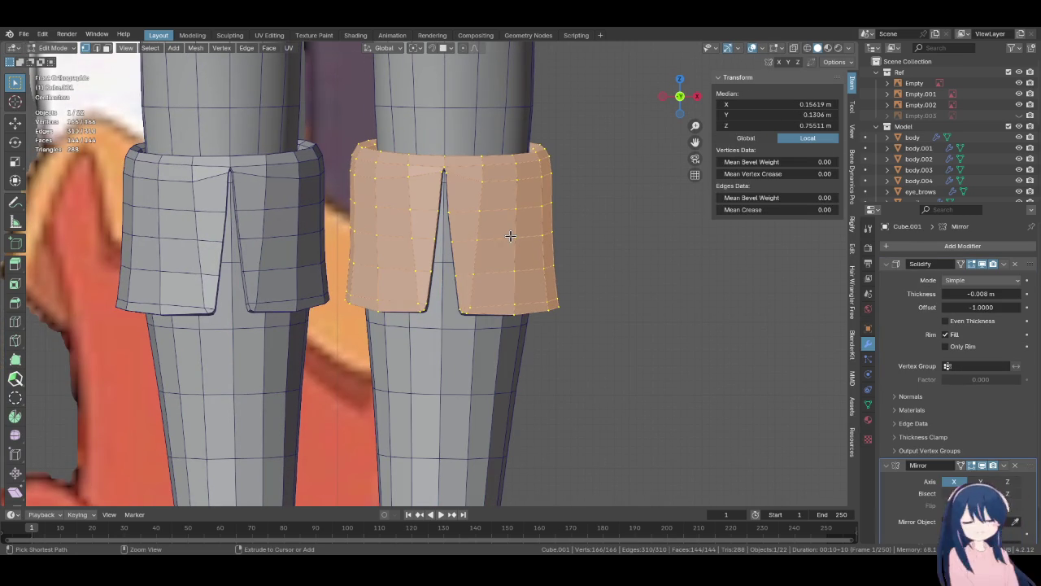
{"action": "mouse_move", "coordinate": [507, 240]}
{"action": "middle_mouse_down", "text": "shift"}
{"action": "mouse_move", "coordinate": [489, 332]}
{"action": "mouse_move", "coordinate": [534, 320]}
{"action": "mouse_move", "coordinate": [418, 326]}
{"action": "mouse_move", "coordinate": [390, 348]}
{"action": "mouse_move", "coordinate": [249, 332]}
{"action": "mouse_move", "coordinate": [274, 360]}
{"action": "mouse_move", "coordinate": [479, 279]}
{"action": "mouse_move", "coordinate": [446, 142]}
{"action": "mouse_move", "coordinate": [451, 320]}
{"action": "mouse_move", "coordinate": [430, 158]}
{"action": "mouse_move", "coordinate": [456, 293]}
{"action": "mouse_move", "coordinate": [437, 219]}
{"action": "mouse_move", "coordinate": [459, 268]}
{"action": "middle_mouse_up", "text": "shift"}
{"action": "key", "text": "Tab"}
{"action": "left_click", "coordinate": [62, 84]}
{"action": "mouse_move", "coordinate": [62, 81]}
{"action": "middle_mouse_down"}
{"action": "mouse_move", "coordinate": [456, 260]}
{"action": "mouse_move", "coordinate": [466, 277]}
{"action": "mouse_move", "coordinate": [455, 372]}
{"action": "middle_mouse_up"}
{"action": "key", "text": "Tab"}
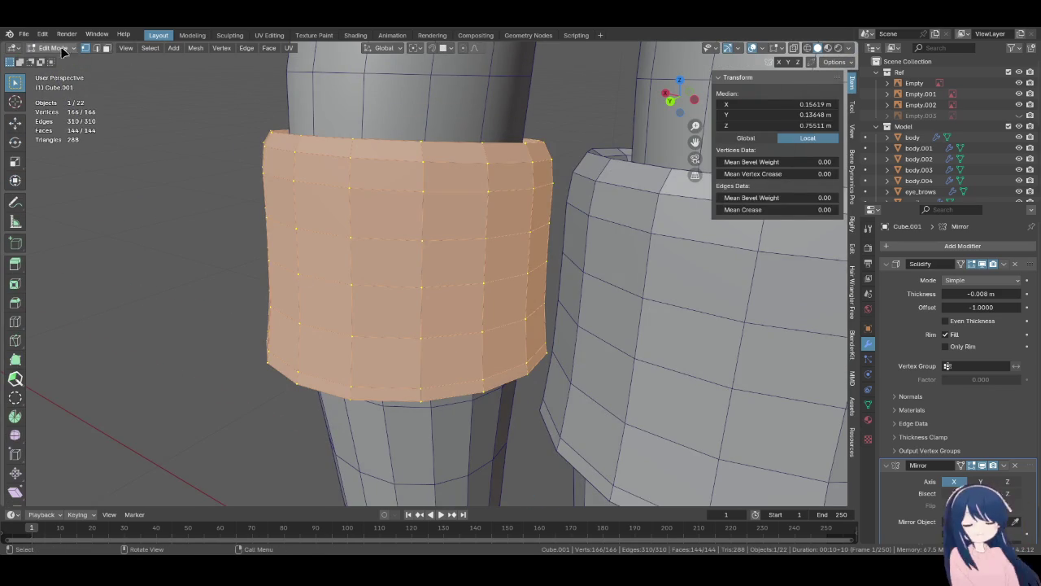
{"action": "left_click", "coordinate": [60, 61]}
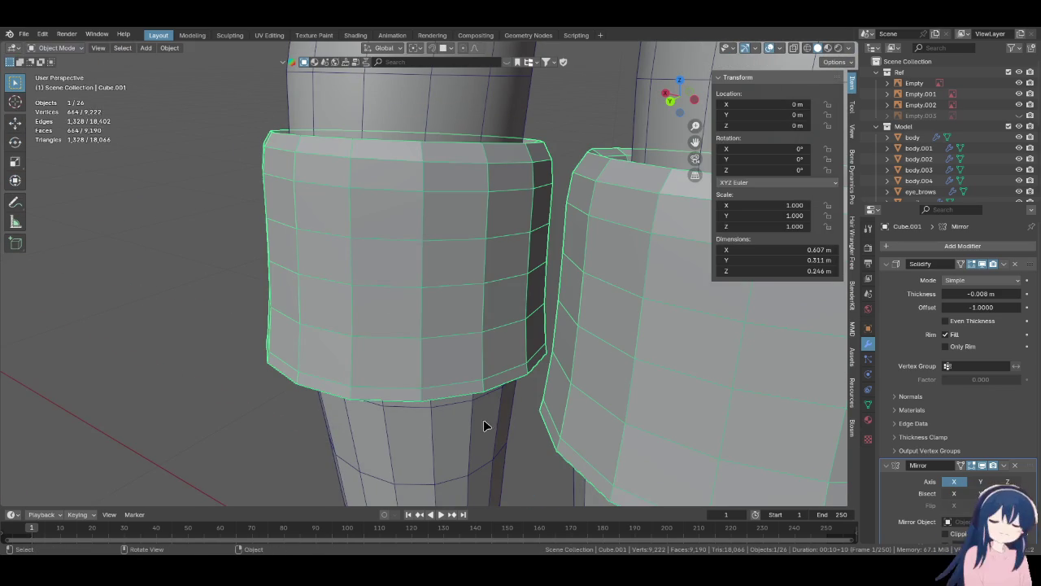
- Sculpt the lower cuff with Elastic Deform, sizing the brush and viewing in wireframe
{"action": "left_click", "coordinate": [484, 431], "text": "shift"}
{"action": "left_click", "coordinate": [59, 84]}
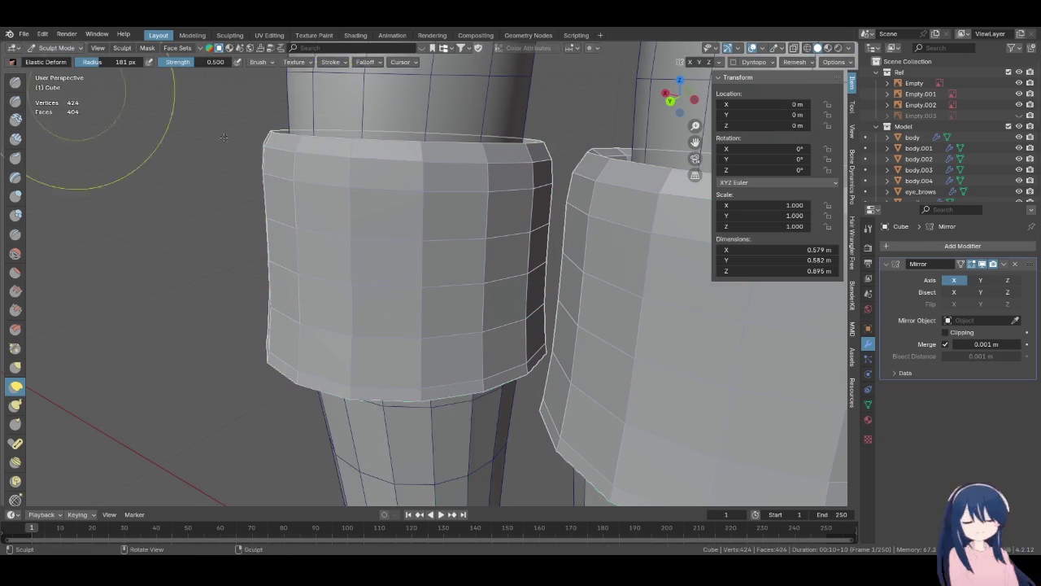
{"action": "mouse_move", "coordinate": [390, 293]}
{"action": "middle_mouse_down"}
{"action": "mouse_move", "coordinate": [446, 345]}
{"action": "mouse_move", "coordinate": [444, 291]}
{"action": "middle_mouse_up"}
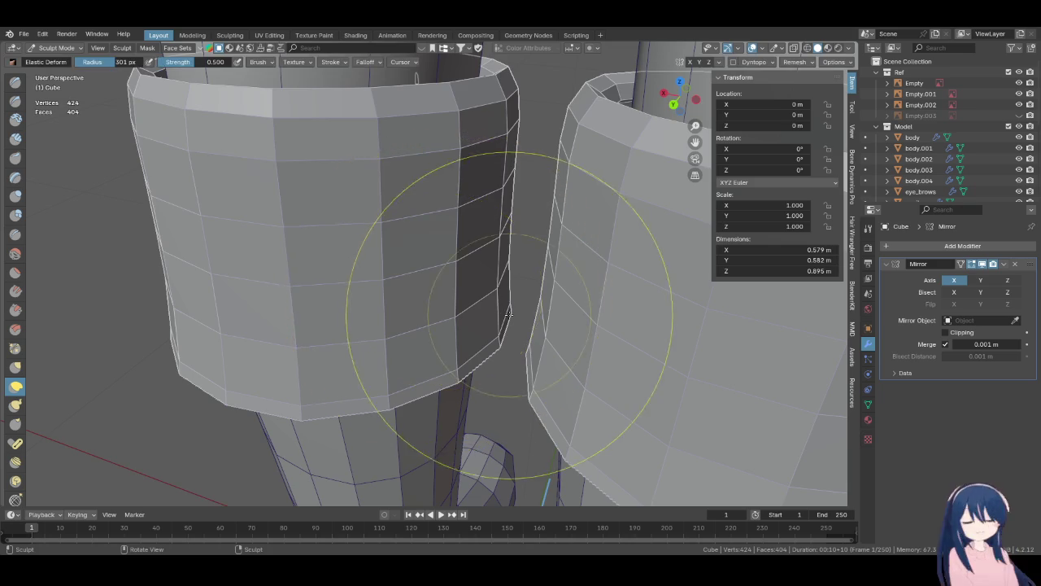
{"action": "left_click", "coordinate": [507, 313]}
{"action": "middle_click_drag", "start_coordinate": [508, 313], "coordinate": [520, 391]}
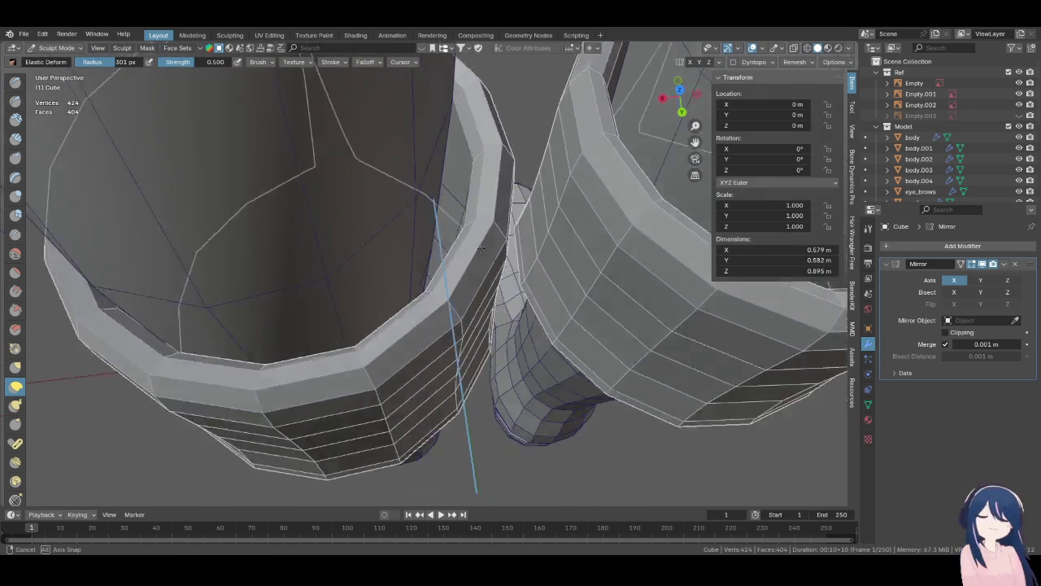
{"action": "mouse_move", "coordinate": [451, 239]}
{"action": "middle_mouse_down"}
{"action": "mouse_move", "coordinate": [468, 171]}
{"action": "mouse_move", "coordinate": [464, 239]}
{"action": "mouse_move", "coordinate": [521, 301]}
{"action": "middle_mouse_up"}
{"action": "key", "text": "shift+z"}
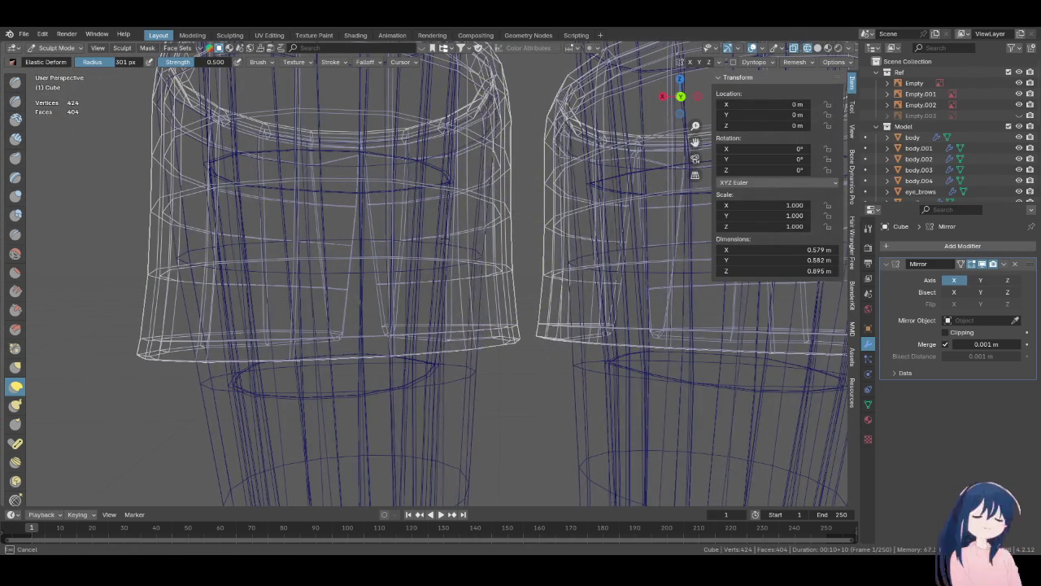
{"action": "middle_click_drag", "start_coordinate": [452, 242], "coordinate": [481, 255]}
{"action": "key", "text": "f"}
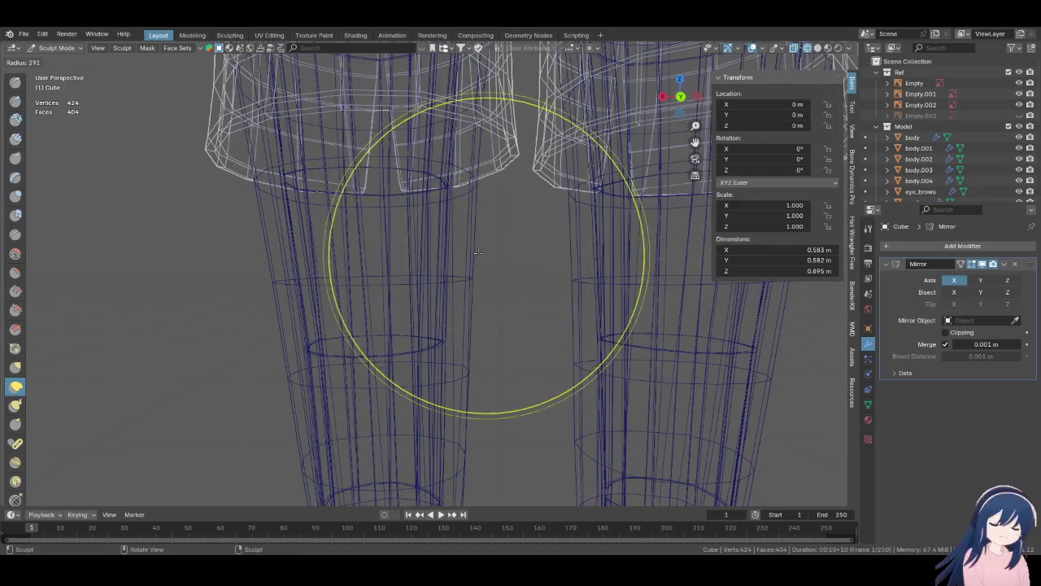
- Widen the lower cuff to 0.586 m by 0.894 m, then return to Object Mode
{"action": "middle_click_drag", "start_coordinate": [494, 130], "coordinate": [493, 207]}
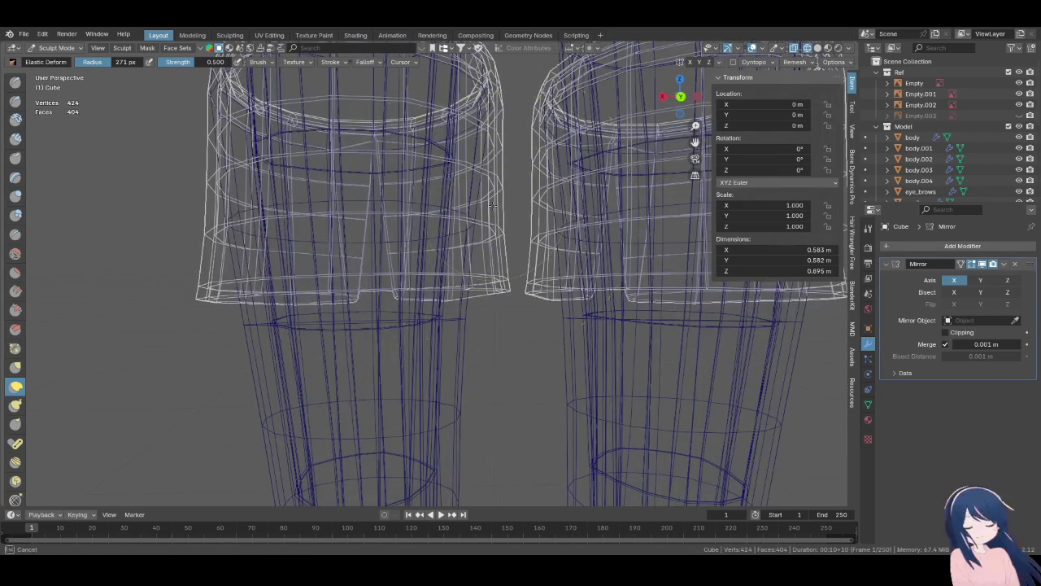
{"action": "mouse_move", "coordinate": [499, 163]}
{"action": "middle_mouse_down"}
{"action": "mouse_move", "coordinate": [494, 222]}
{"action": "mouse_move", "coordinate": [491, 189]}
{"action": "middle_mouse_up"}
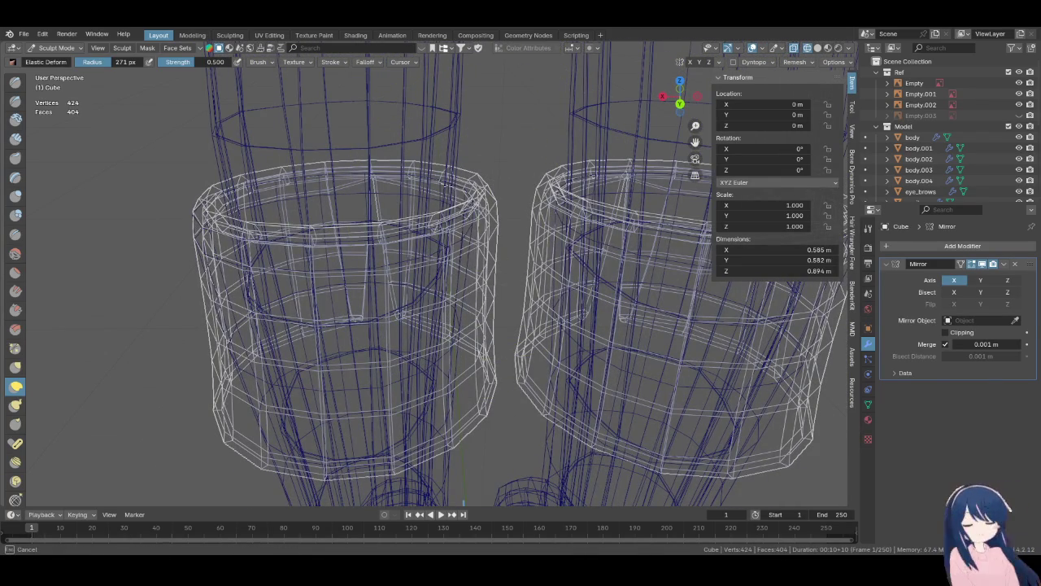
{"action": "middle_click_drag", "start_coordinate": [450, 183], "coordinate": [484, 225]}
{"action": "key", "text": "Tab"}
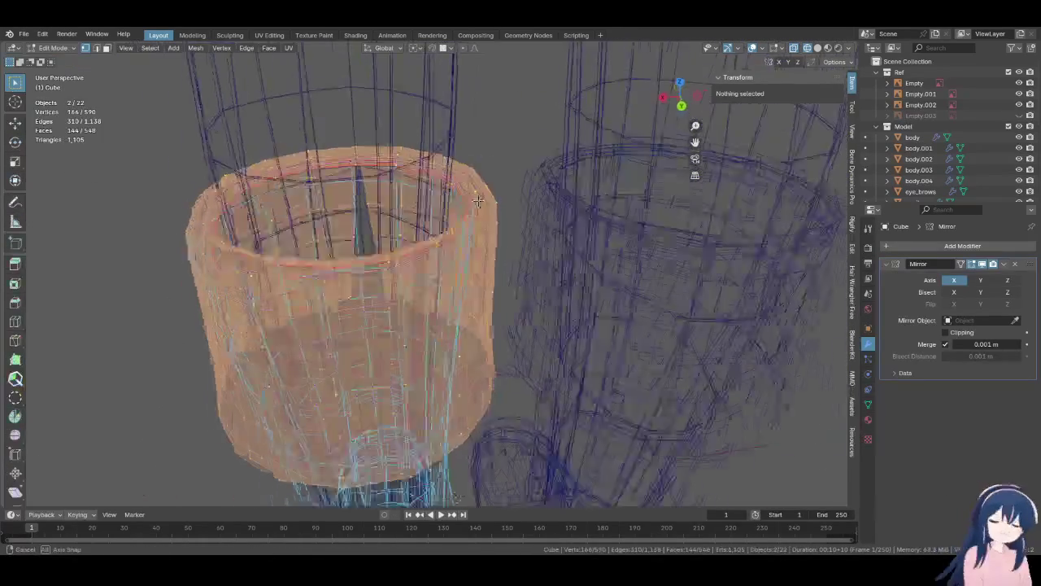
{"action": "key", "text": "Tab"}
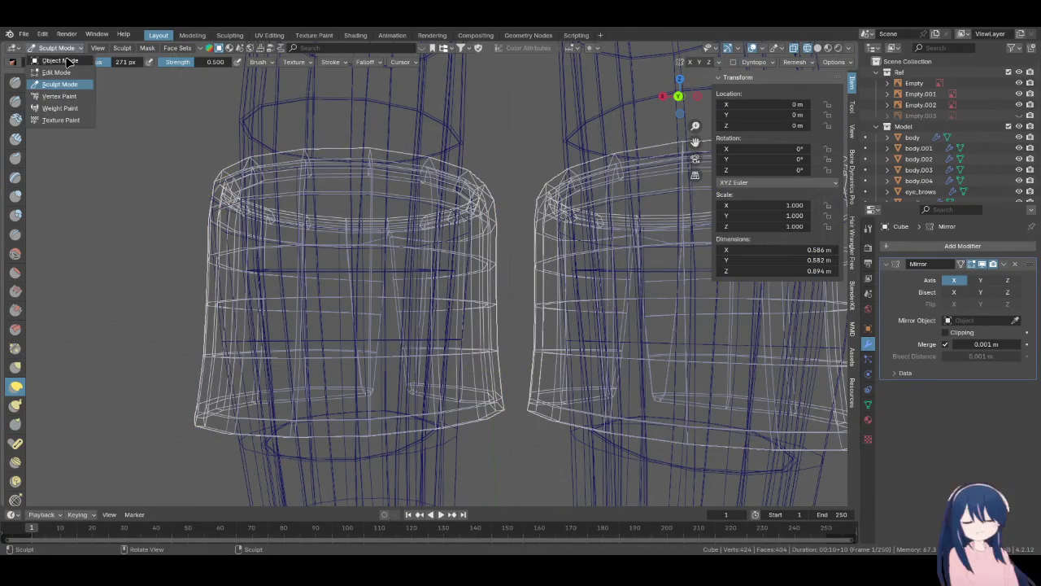
{"action": "left_click", "coordinate": [69, 62]}
{"action": "left_click", "coordinate": [495, 241]}
{"action": "left_click", "coordinate": [485, 203]}
{"action": "left_click", "coordinate": [444, 199]}
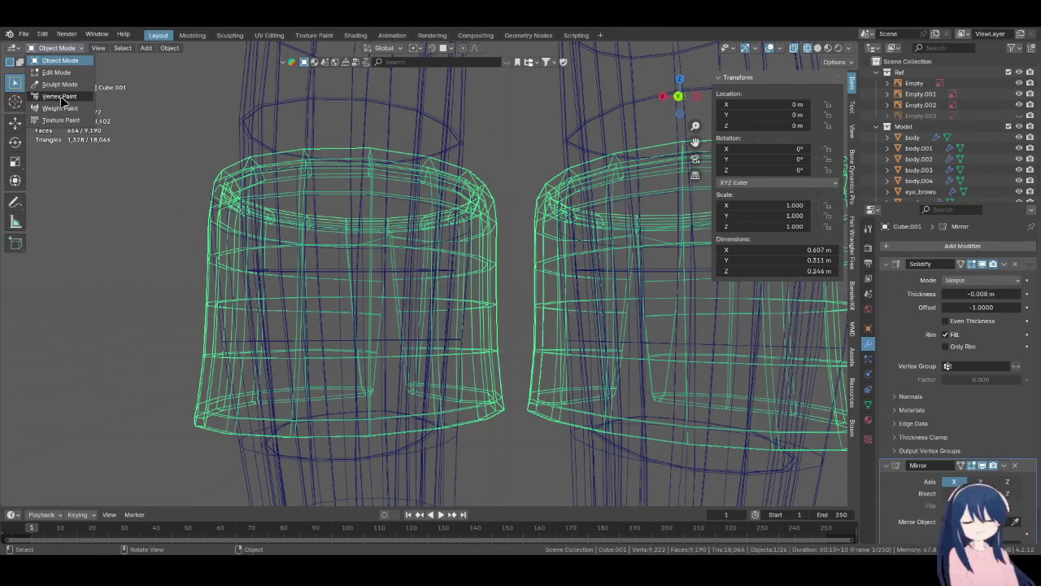
- Sculpt the outer band in solid shading, checking it from above and the front
{"action": "left_click", "coordinate": [60, 84]}
{"action": "key", "text": "shift+z"}
{"action": "middle_click_drag", "start_coordinate": [536, 215], "coordinate": [481, 190]}
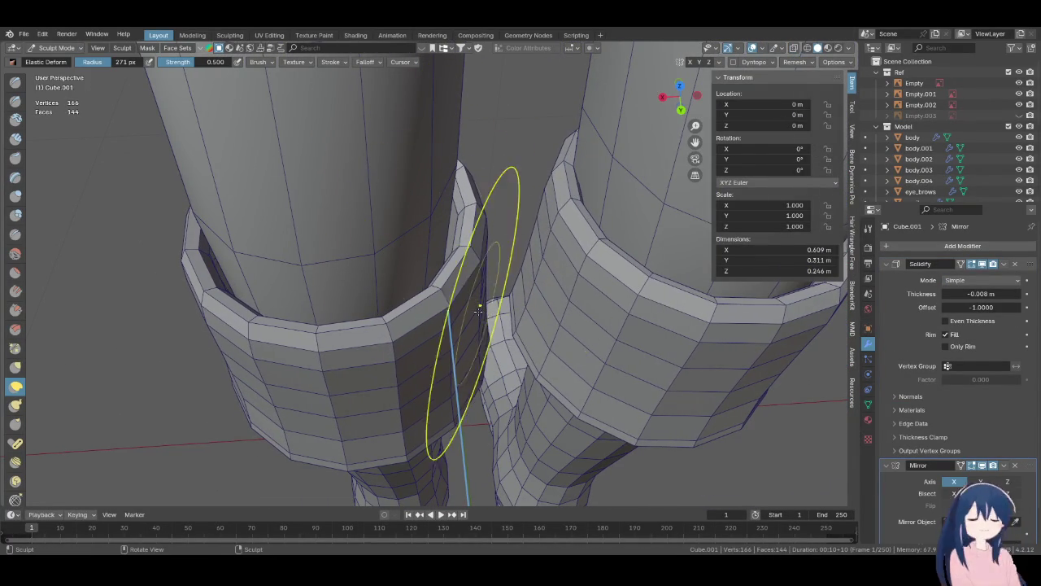
{"action": "mouse_move", "coordinate": [429, 290]}
{"action": "middle_mouse_down"}
{"action": "mouse_move", "coordinate": [497, 238]}
{"action": "mouse_move", "coordinate": [473, 226]}
{"action": "mouse_move", "coordinate": [363, 285]}
{"action": "mouse_move", "coordinate": [429, 236]}
{"action": "middle_mouse_up"}
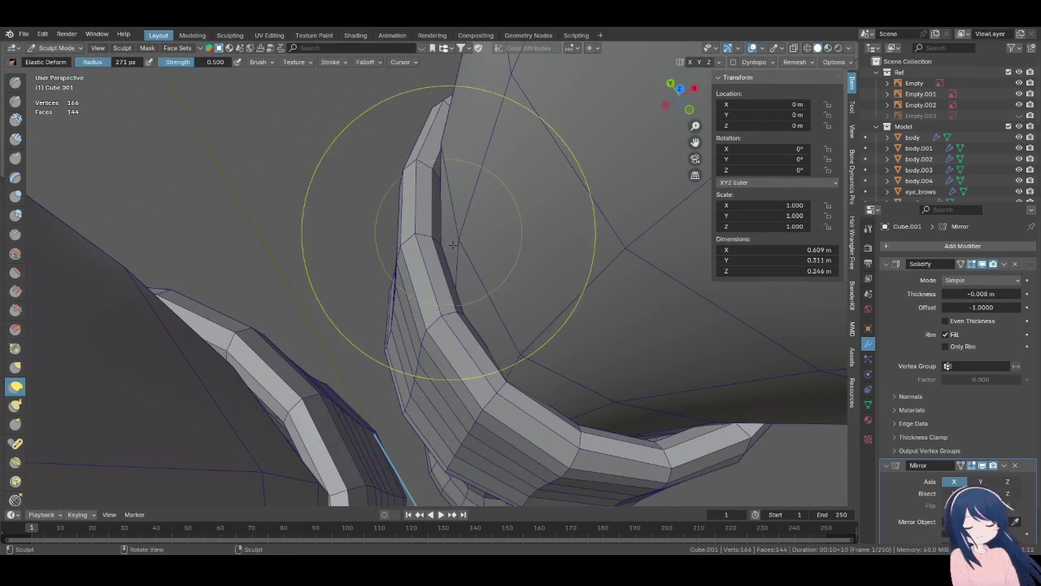
{"action": "middle_click_drag", "start_coordinate": [453, 244], "coordinate": [483, 126]}
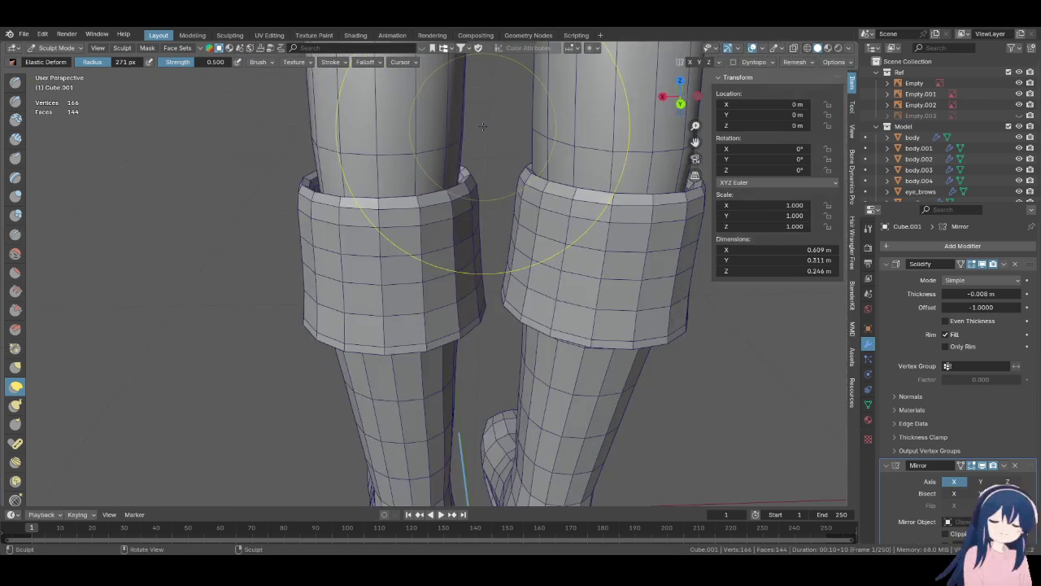
{"action": "key", "text": "KP_1"}
{"action": "scroll", "coordinate": [477, 156], "scroll_direction": "down", "scroll_amount": 2}
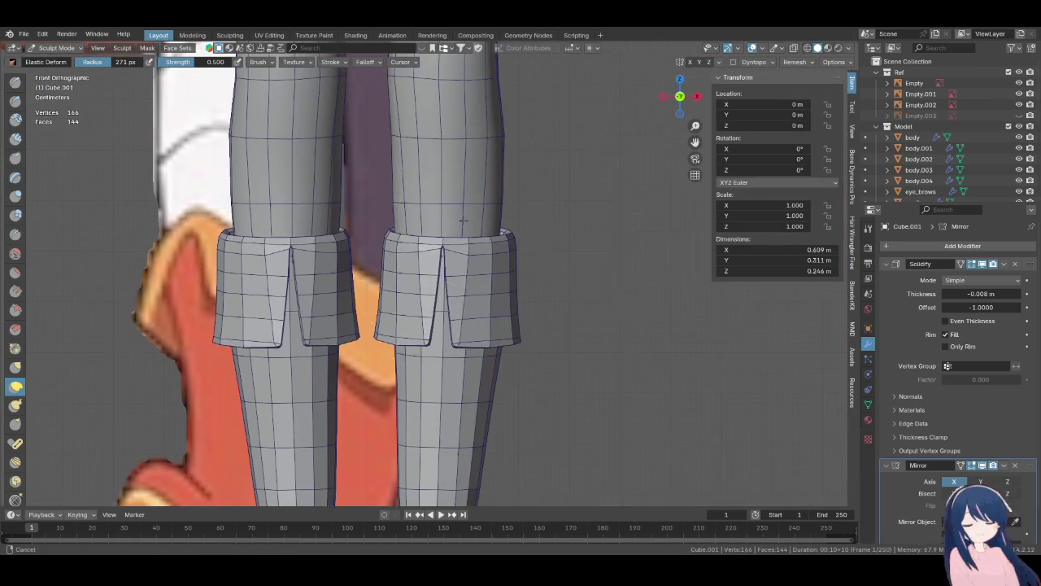
{"action": "scroll", "coordinate": [537, 264], "scroll_direction": "up", "scroll_amount": 2}
{"action": "scroll", "coordinate": [488, 228], "scroll_direction": "up", "scroll_amount": 2}
- Finish the outer cuff rim at 0.608 m wide and return to Object Mode
{"action": "middle_click_drag", "start_coordinate": [423, 204], "coordinate": [472, 179]}
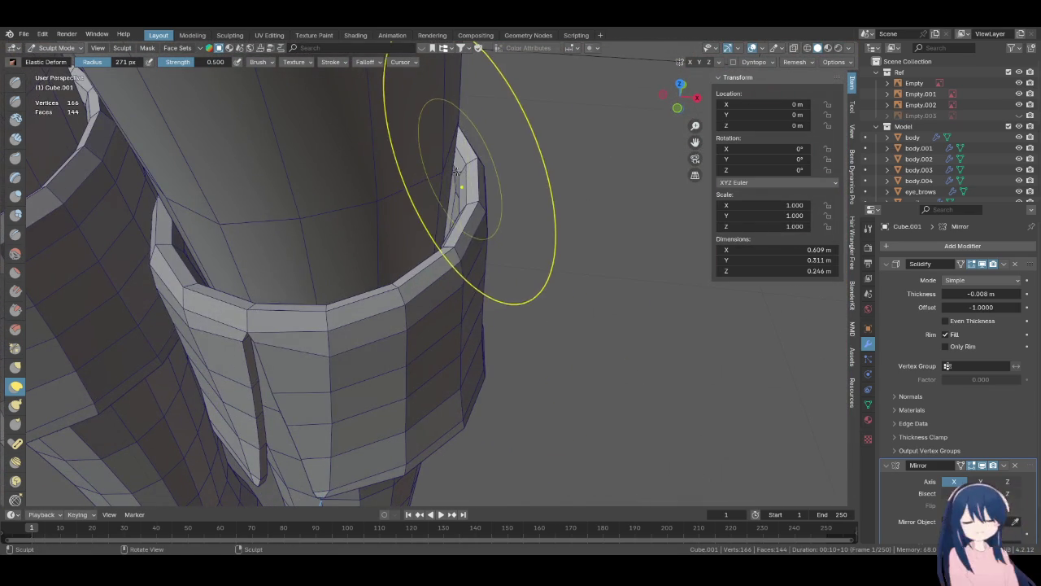
{"action": "mouse_move", "coordinate": [441, 171]}
{"action": "middle_mouse_down"}
{"action": "mouse_move", "coordinate": [255, 139]}
{"action": "mouse_move", "coordinate": [411, 234]}
{"action": "mouse_move", "coordinate": [392, 192]}
{"action": "middle_mouse_up"}
{"action": "key", "text": "Tab"}
{"action": "left_click", "coordinate": [68, 52]}
{"action": "left_click", "coordinate": [78, 70]}
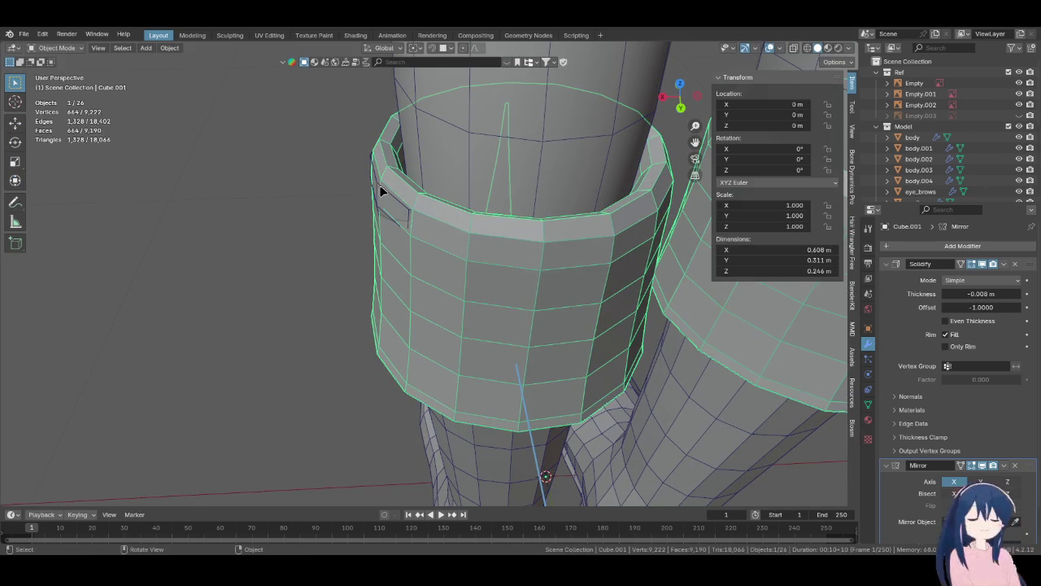
- Select the boot mesh, put it in Sculpt Mode and show it in wireframe against the reference
{"action": "left_click", "coordinate": [380, 191]}
{"action": "key", "text": "Tab"}
{"action": "mouse_move", "coordinate": [461, 219]}
{"action": "middle_mouse_down"}
{"action": "mouse_move", "coordinate": [658, 195]}
{"action": "mouse_move", "coordinate": [37, 76]}
{"action": "middle_mouse_up"}
{"action": "left_click", "coordinate": [60, 84]}
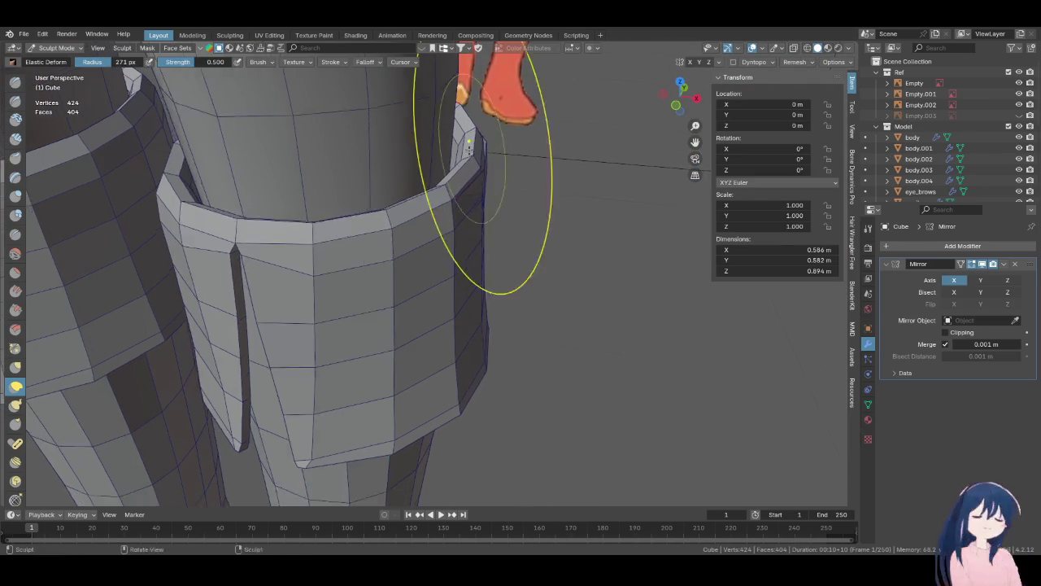
{"action": "middle_click_drag", "start_coordinate": [476, 186], "coordinate": [492, 171]}
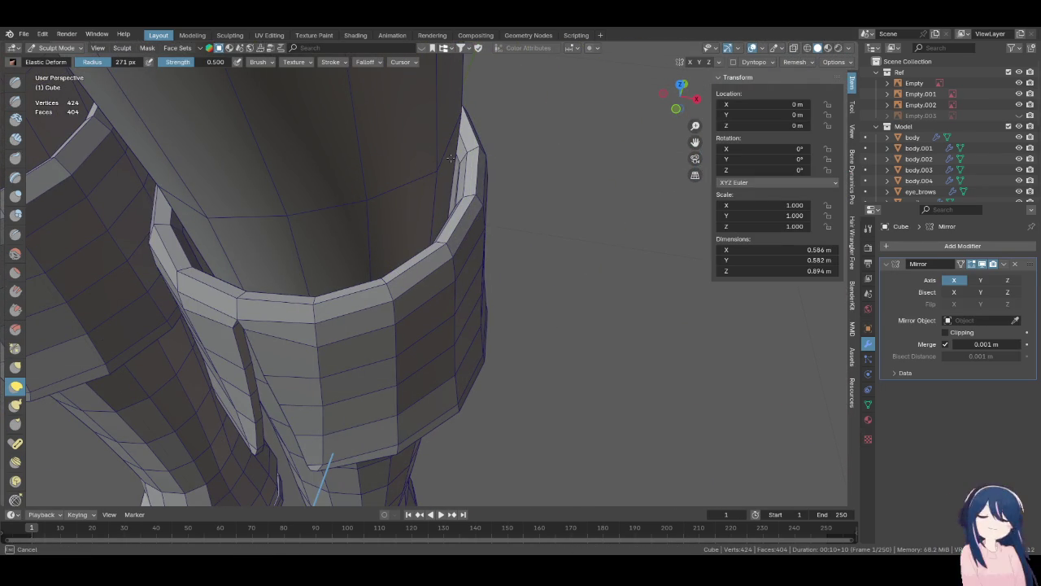
{"action": "mouse_move", "coordinate": [466, 157]}
{"action": "middle_mouse_down"}
{"action": "mouse_move", "coordinate": [499, 125]}
{"action": "mouse_move", "coordinate": [488, 209]}
{"action": "mouse_move", "coordinate": [532, 291]}
{"action": "mouse_move", "coordinate": [351, 197]}
{"action": "mouse_move", "coordinate": [394, 191]}
{"action": "middle_mouse_up"}
{"action": "left_click", "coordinate": [491, 291]}
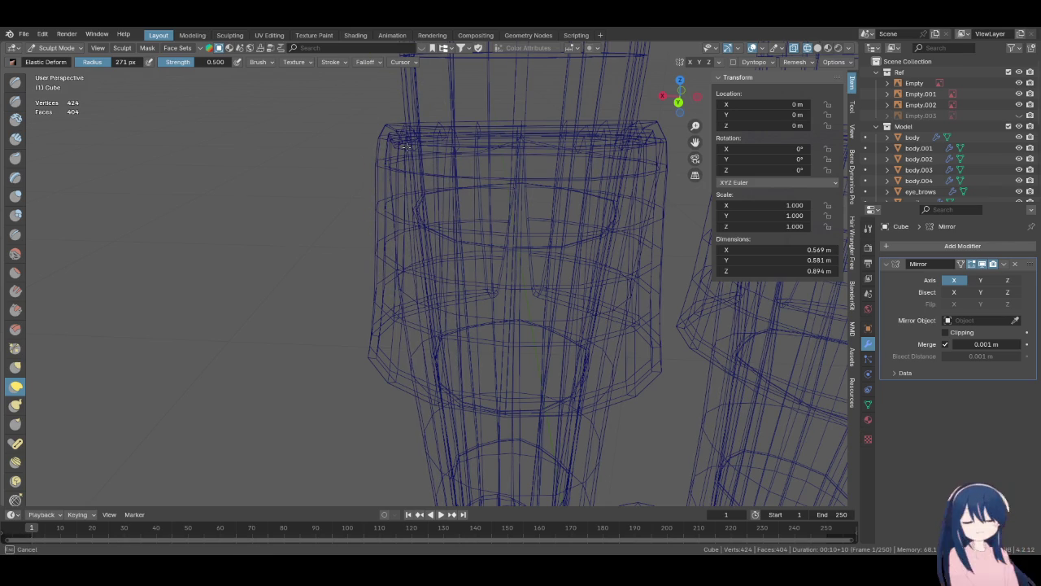
{"action": "mouse_move", "coordinate": [407, 147]}
{"action": "middle_mouse_down"}
{"action": "mouse_move", "coordinate": [384, 185]}
{"action": "mouse_move", "coordinate": [408, 213]}
{"action": "mouse_move", "coordinate": [504, 236]}
{"action": "mouse_move", "coordinate": [549, 187]}
{"action": "mouse_move", "coordinate": [476, 151]}
{"action": "mouse_move", "coordinate": [381, 229]}
{"action": "mouse_move", "coordinate": [327, 150]}
{"action": "middle_mouse_up"}
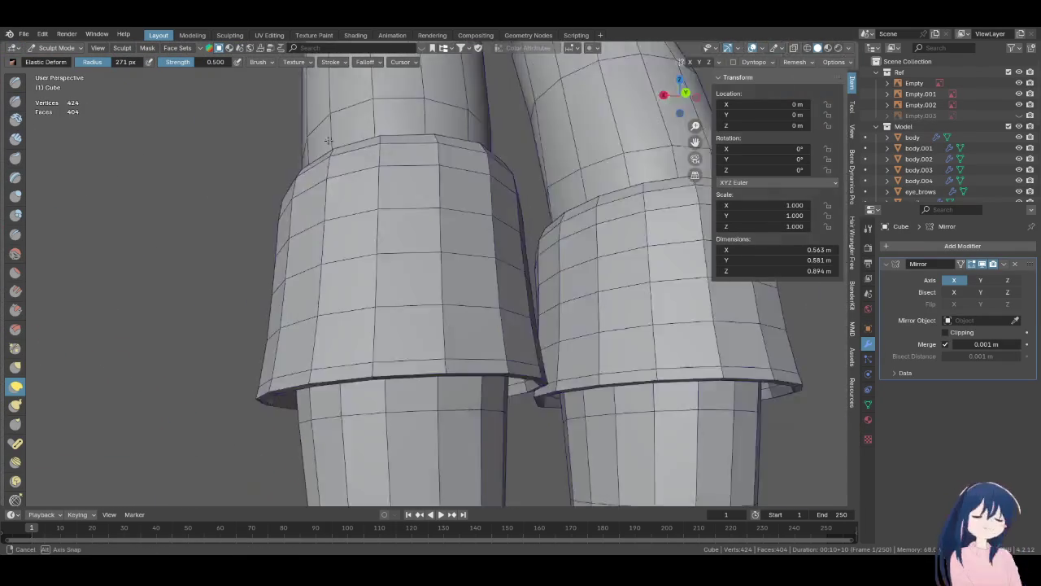
{"action": "middle_click_drag", "start_coordinate": [327, 150], "coordinate": [416, 160]}
- Toggle between wireframe and solid shading while zooming in on the legs
{"action": "key", "text": "z"}
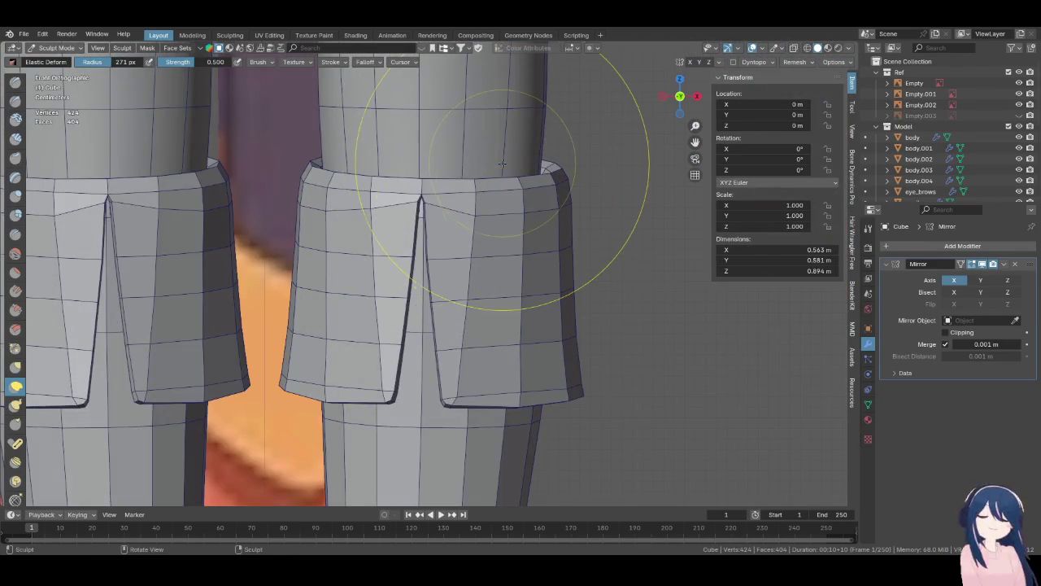
{"action": "scroll", "coordinate": [493, 301], "scroll_direction": "down", "scroll_amount": 6}
{"action": "scroll", "coordinate": [495, 290], "scroll_direction": "down", "scroll_amount": 2}
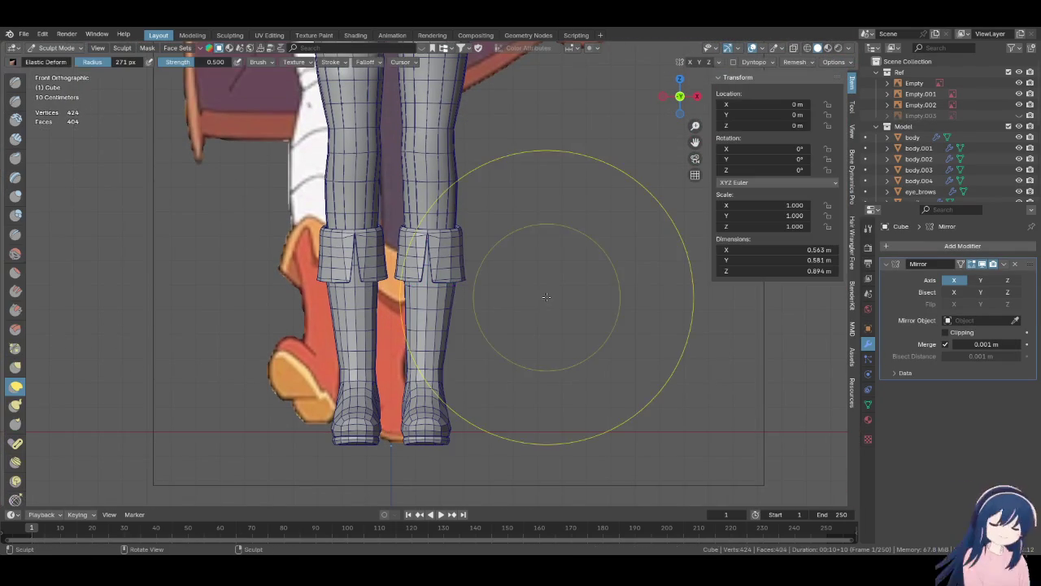
{"action": "scroll", "coordinate": [670, 378], "scroll_direction": "up", "scroll_amount": 4}
{"action": "scroll", "coordinate": [651, 309], "scroll_direction": "up", "scroll_amount": 4}
{"action": "key", "text": "z"}
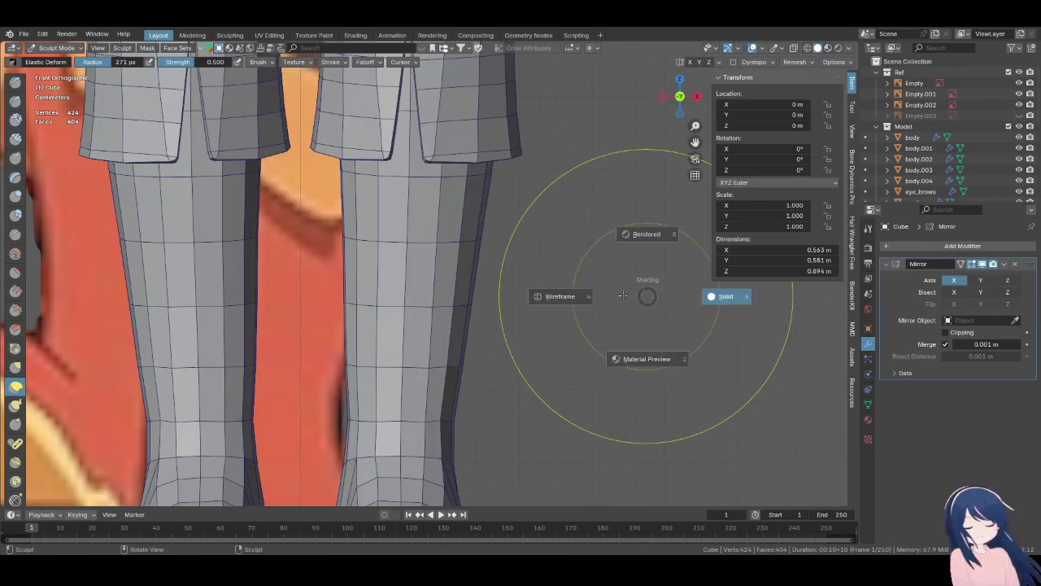
{"action": "left_click", "coordinate": [551, 296]}
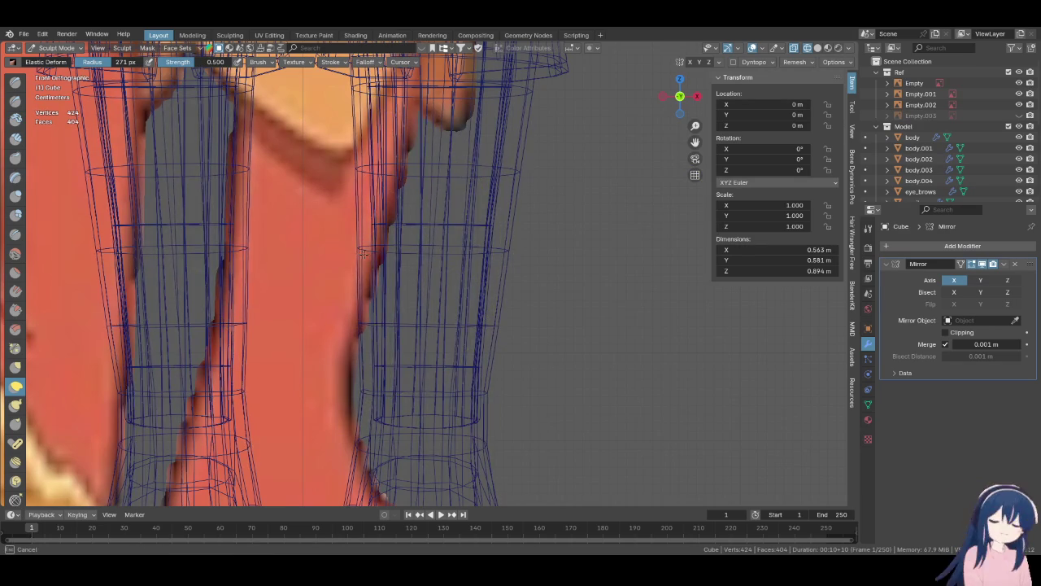
{"action": "middle_click_drag", "start_coordinate": [372, 275], "coordinate": [376, 257], "text": "shift"}
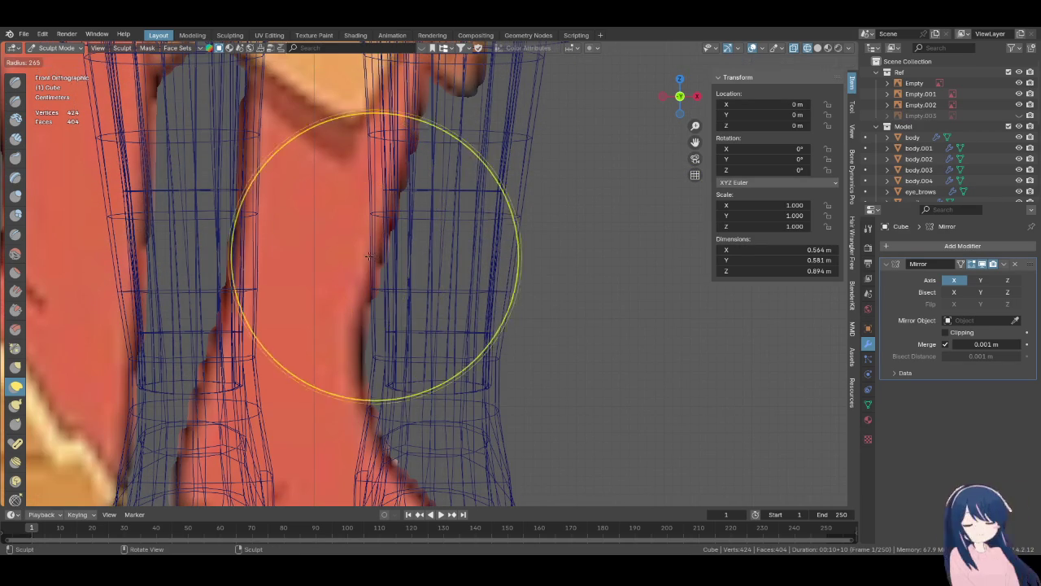
{"action": "scroll", "coordinate": [383, 272], "scroll_direction": "down", "scroll_amount": 2}
{"action": "scroll", "coordinate": [399, 288], "scroll_direction": "down", "scroll_amount": 2}
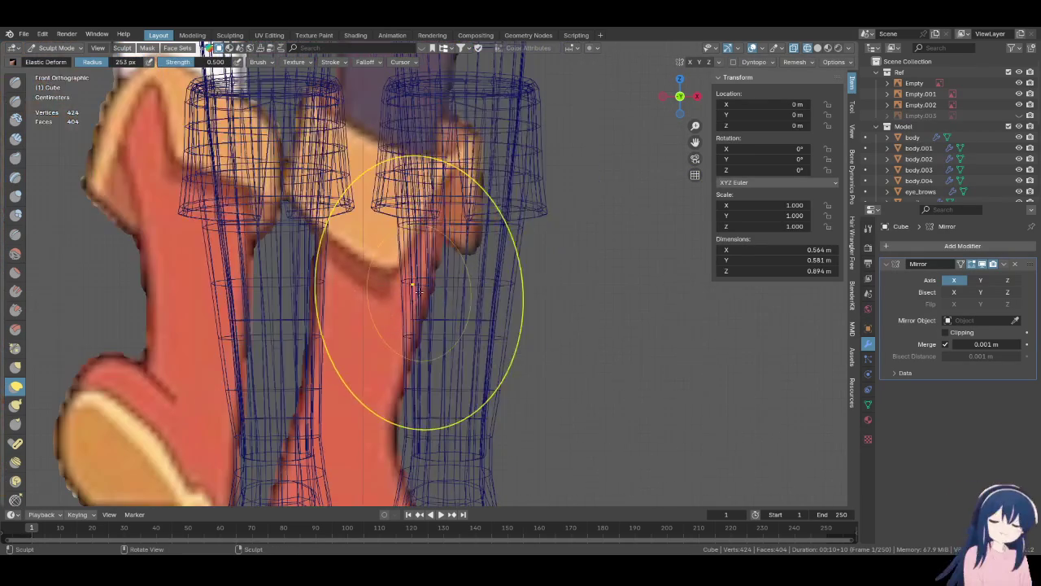
{"action": "key", "text": "shift+z"}
{"action": "scroll", "coordinate": [520, 305], "scroll_direction": "down", "scroll_amount": 3}
{"action": "scroll", "coordinate": [541, 321], "scroll_direction": "up", "scroll_amount": 3}
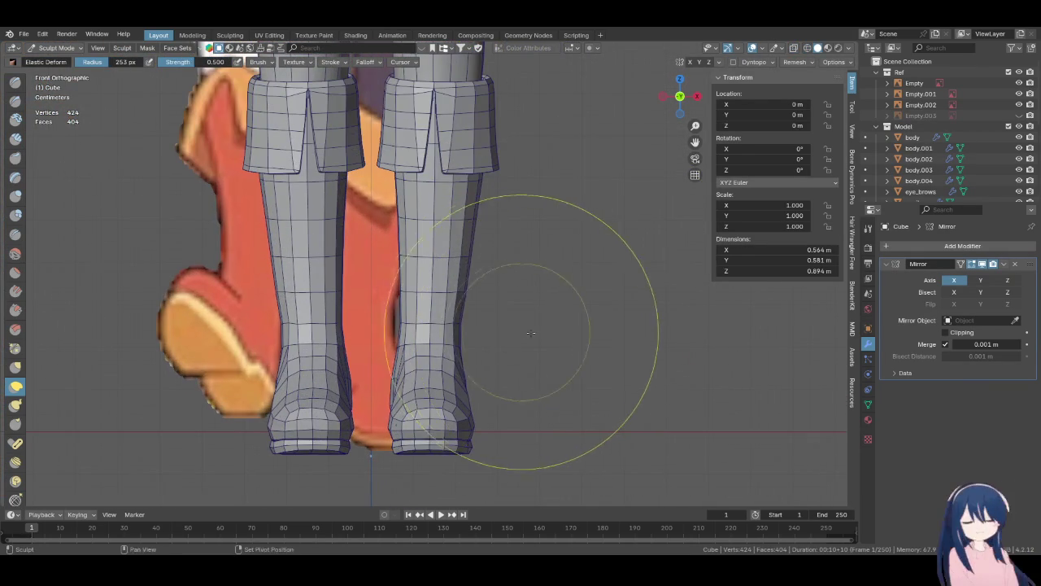
{"action": "scroll", "coordinate": [545, 323], "scroll_direction": "up", "scroll_amount": 2}
{"action": "scroll", "coordinate": [586, 327], "scroll_direction": "up", "scroll_amount": 2}
- In front wireframe view, narrow the right boot shaft with an Elastic Deform stroke
{"action": "key", "text": "z"}
{"action": "left_click", "coordinate": [507, 287]}
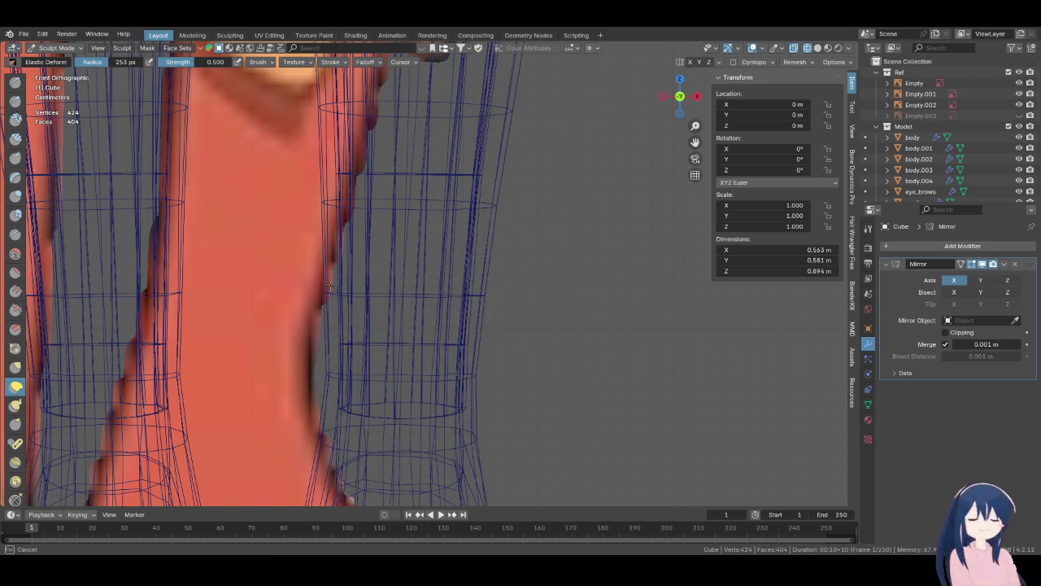
{"action": "key", "text": "z"}
{"action": "scroll", "coordinate": [510, 303], "scroll_direction": "up", "scroll_amount": 2}
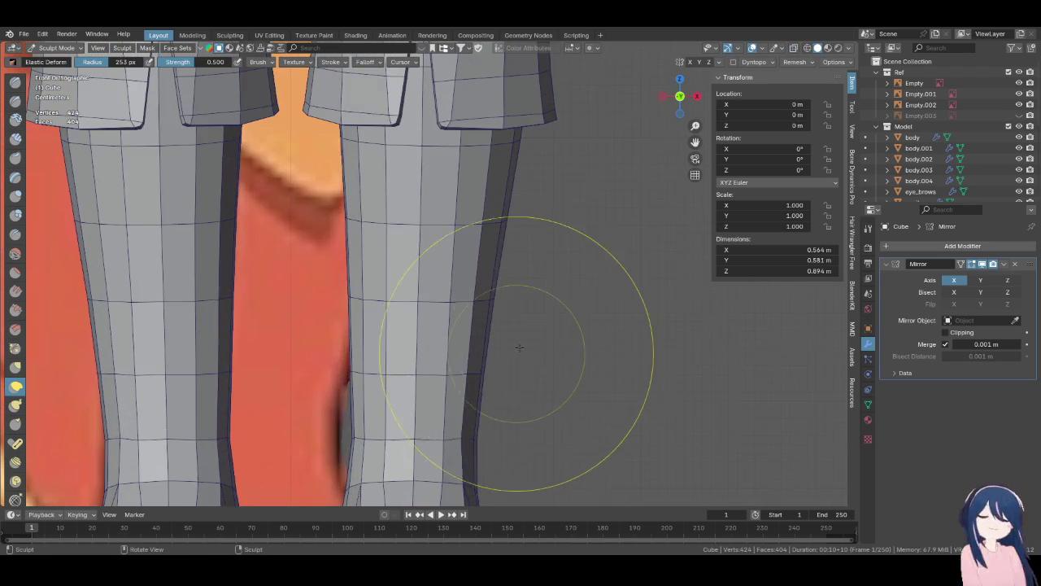
{"action": "key", "text": "z"}
{"action": "key", "text": "4"}
{"action": "mouse_move", "coordinate": [510, 301]}
{"action": "left_mouse_down"}
{"action": "mouse_move", "coordinate": [523, 67]}
{"action": "mouse_move", "coordinate": [537, 82]}
{"action": "left_mouse_up"}
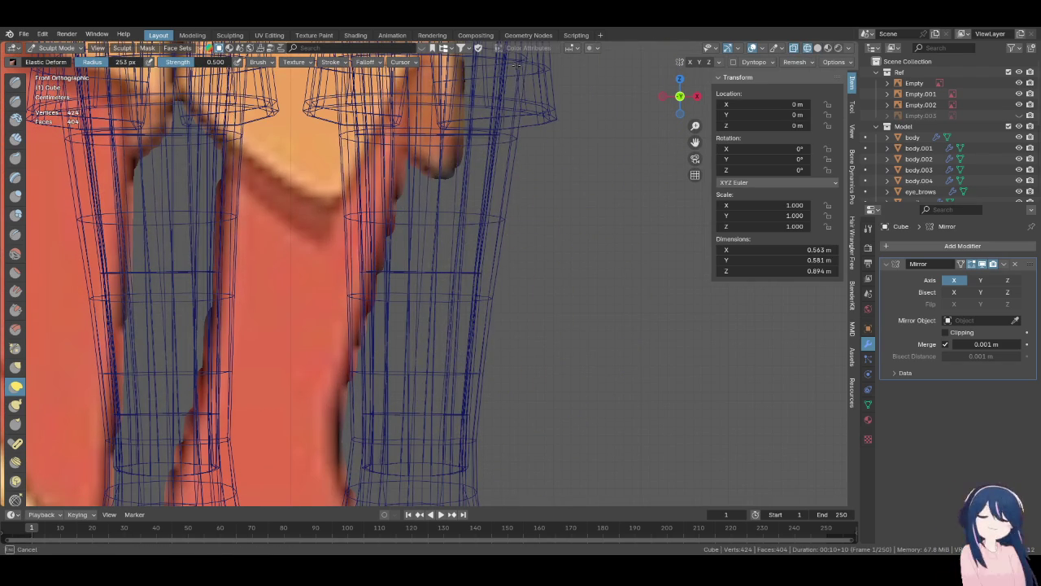
{"action": "key", "text": "z"}
{"action": "key", "text": "6"}
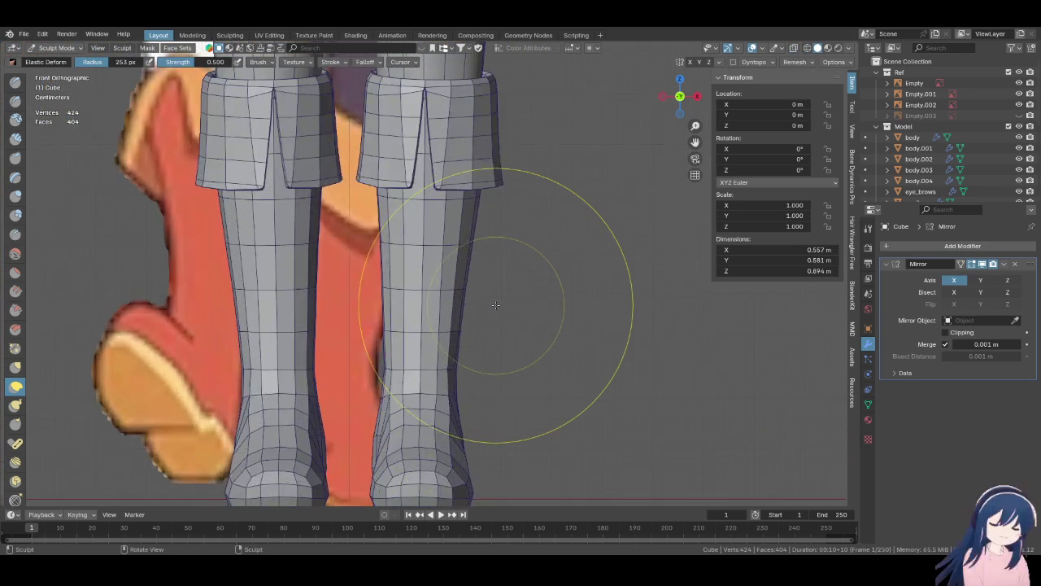
- From the right side view, widen the upper boot and straighten its shaft
{"action": "key", "text": "KP_3"}
{"action": "key", "text": "z"}
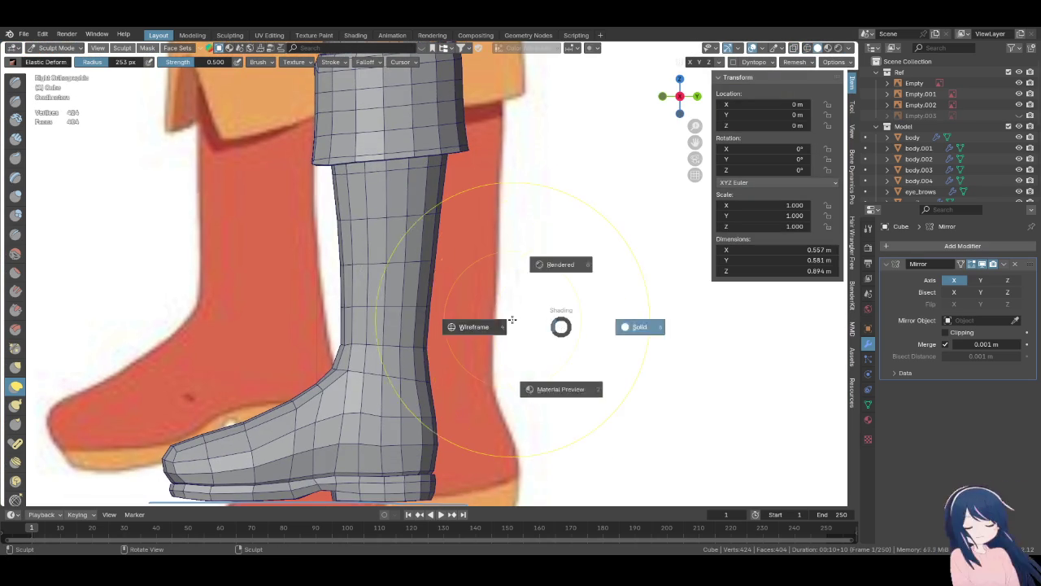
{"action": "key", "text": "4"}
{"action": "scroll", "coordinate": [506, 285], "scroll_direction": "up", "scroll_amount": 3}
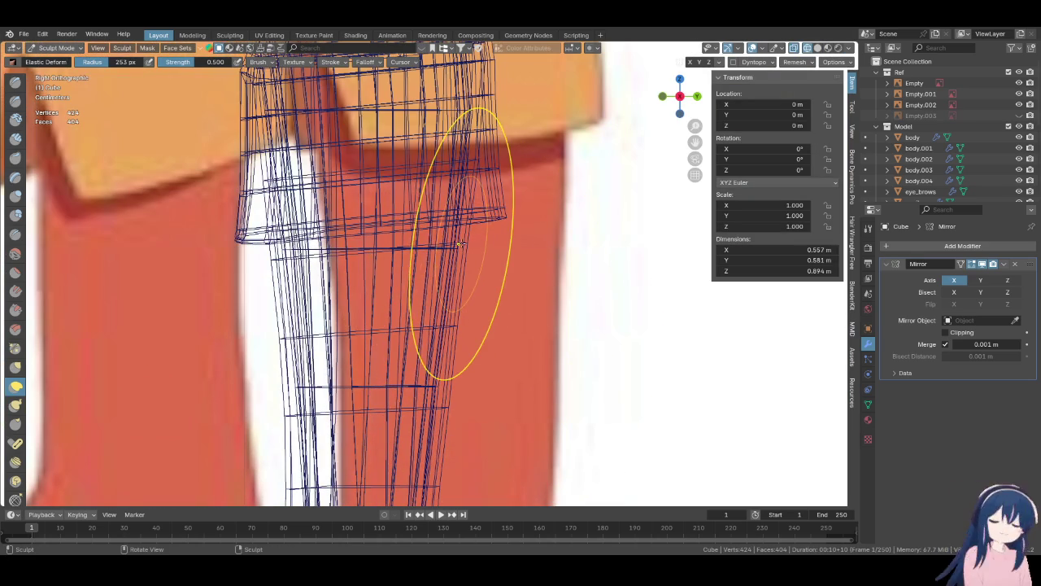
{"action": "left_click_drag", "start_coordinate": [466, 243], "coordinate": [518, 367]}
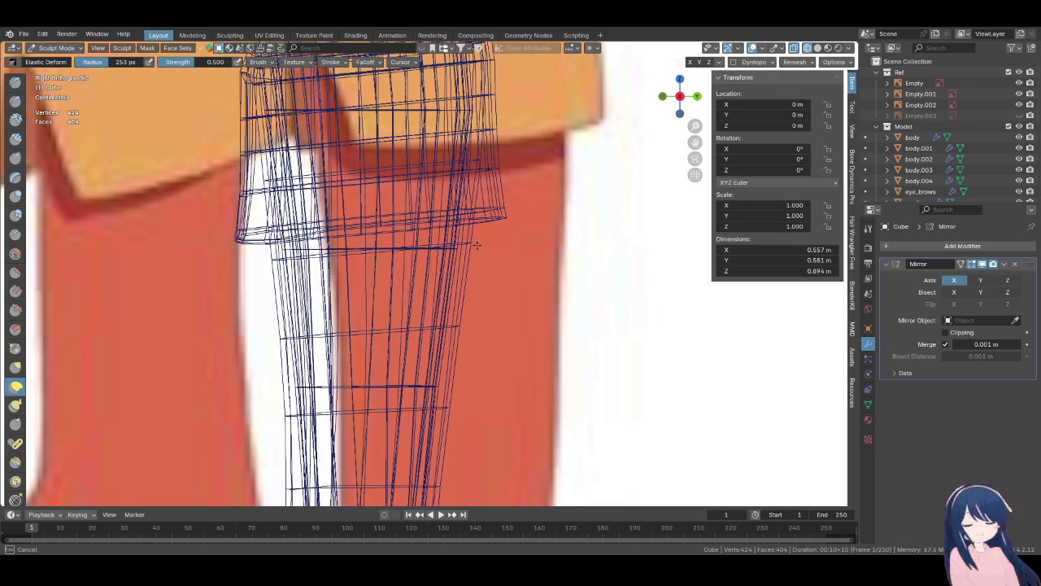
{"action": "middle_click_drag", "start_coordinate": [519, 367], "coordinate": [513, 456], "text": "shift"}
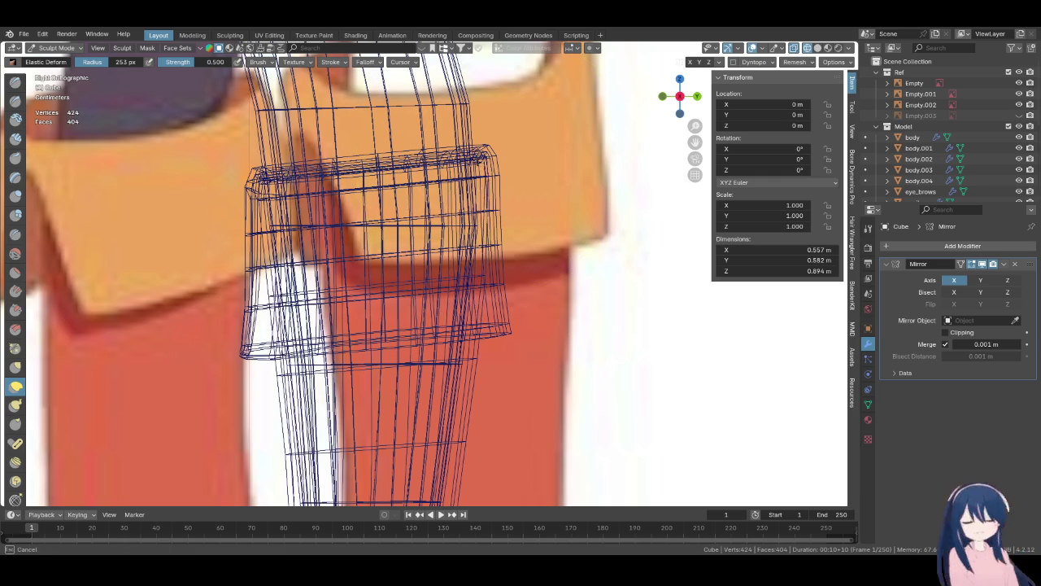
{"action": "key", "text": "z"}
{"action": "left_click", "coordinate": [569, 252]}
{"action": "mouse_move", "coordinate": [561, 248]}
{"action": "middle_mouse_down"}
{"action": "mouse_move", "coordinate": [460, 228]}
{"action": "mouse_move", "coordinate": [488, 244]}
{"action": "middle_mouse_up"}
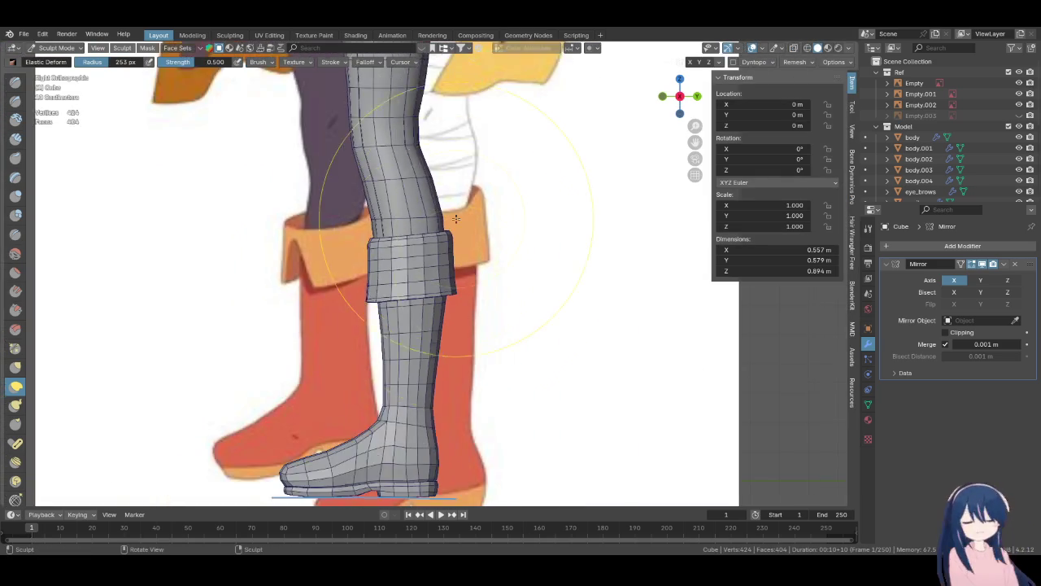
{"action": "scroll", "coordinate": [512, 310], "scroll_direction": "up", "scroll_amount": 3}
- Return to the front view and save Megumin.blend
{"action": "key", "text": "KP_1"}
{"action": "key", "text": "ctrl+s"}
{"action": "scroll", "coordinate": [515, 279], "scroll_direction": "up", "scroll_amount": 4}
{"action": "scroll", "coordinate": [492, 273], "scroll_direction": "up", "scroll_amount": 2}
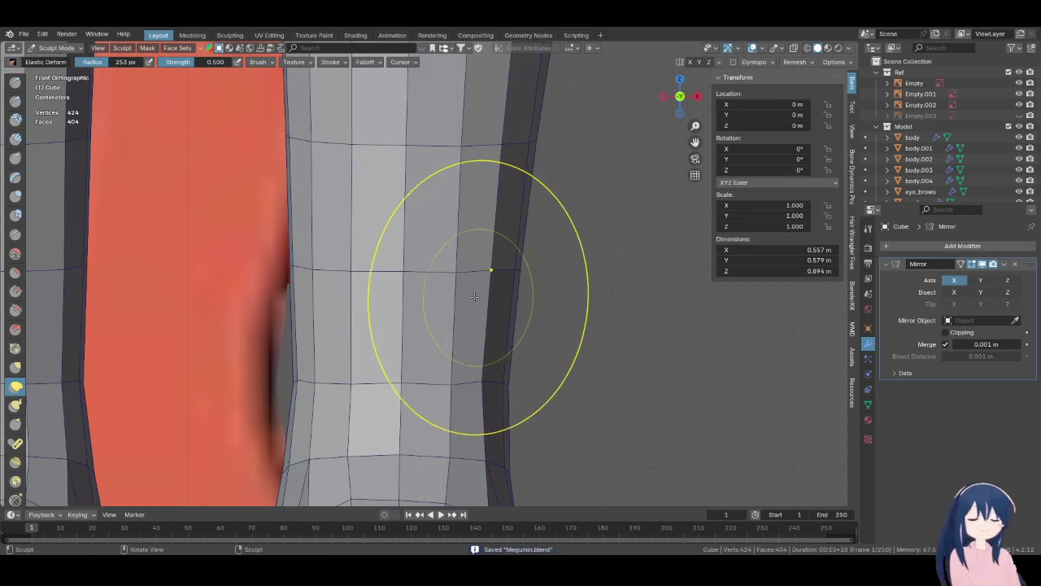
- Shrink the sculpt brush radius to 143 px, then put the boot in Edit Mode
{"action": "key", "text": "f"}
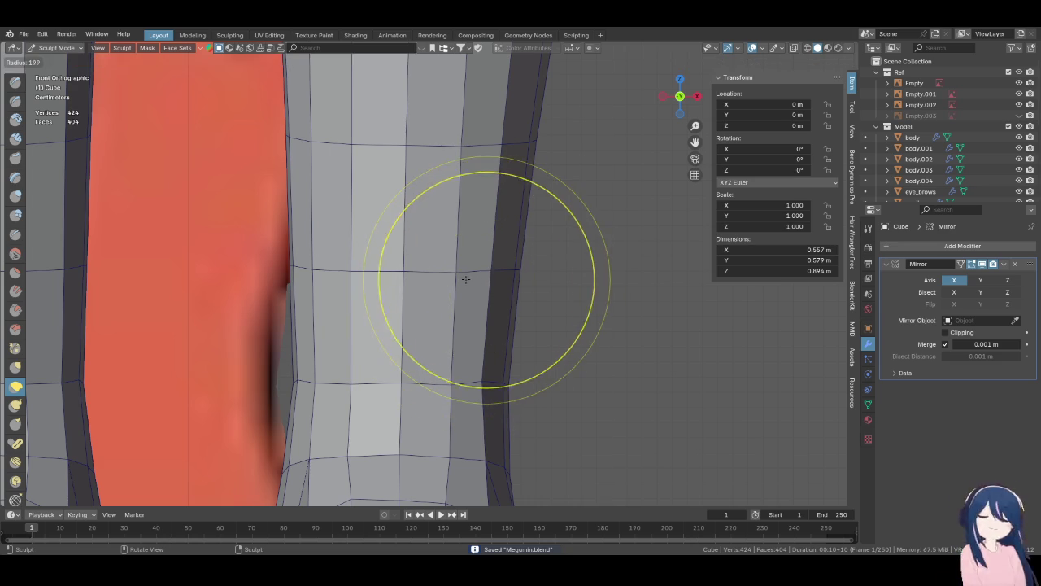
{"action": "left_click", "coordinate": [468, 279]}
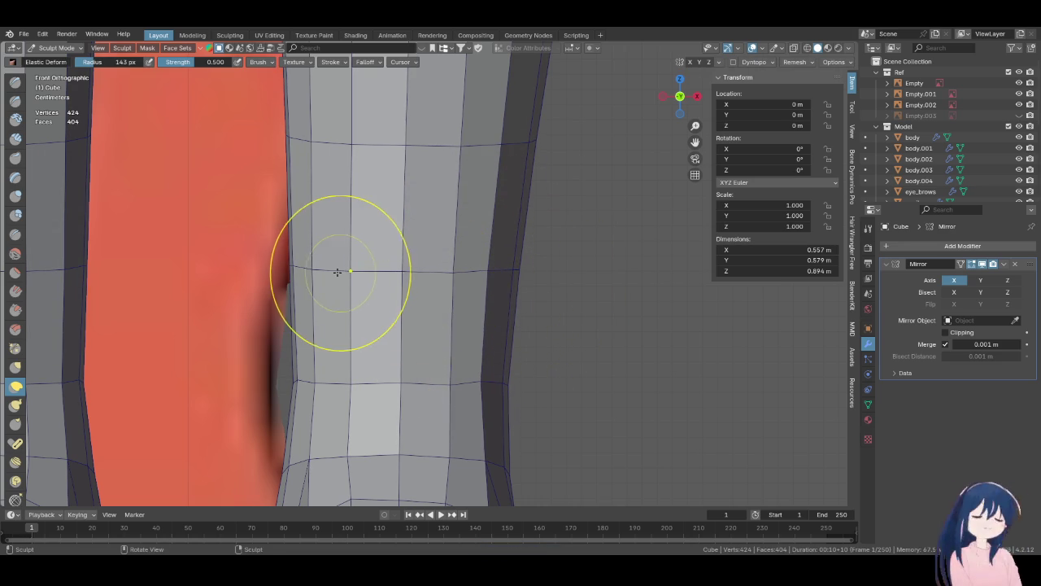
{"action": "scroll", "coordinate": [332, 272], "scroll_direction": "down", "scroll_amount": 5}
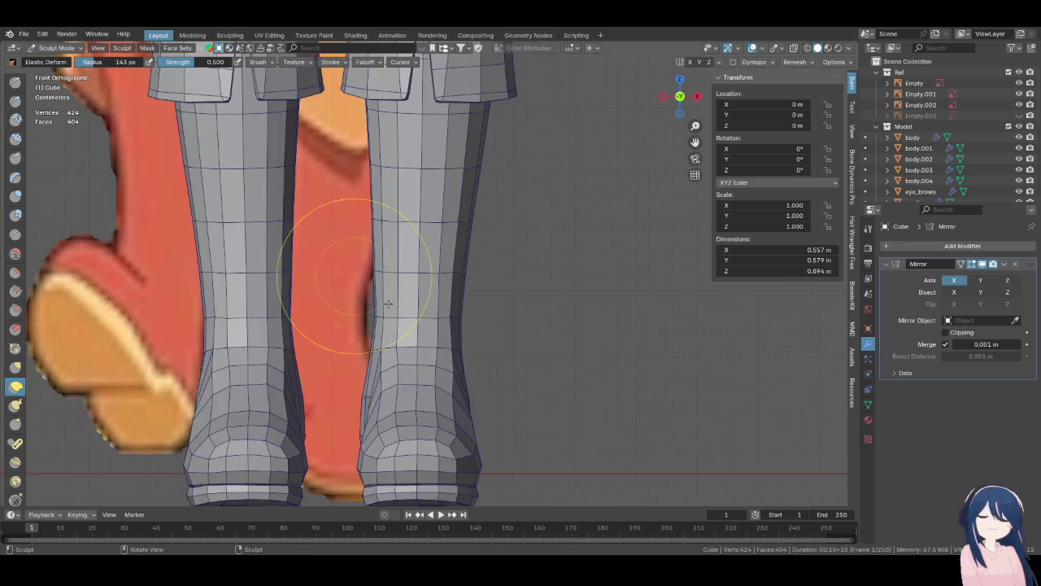
{"action": "scroll", "coordinate": [453, 332], "scroll_direction": "down", "scroll_amount": 3}
{"action": "key", "text": "Tab"}
{"action": "scroll", "coordinate": [454, 333], "scroll_direction": "up", "scroll_amount": 2}
{"action": "scroll", "coordinate": [454, 333], "scroll_direction": "down", "scroll_amount": 3}
{"action": "scroll", "coordinate": [521, 331], "scroll_direction": "down", "scroll_amount": 2}
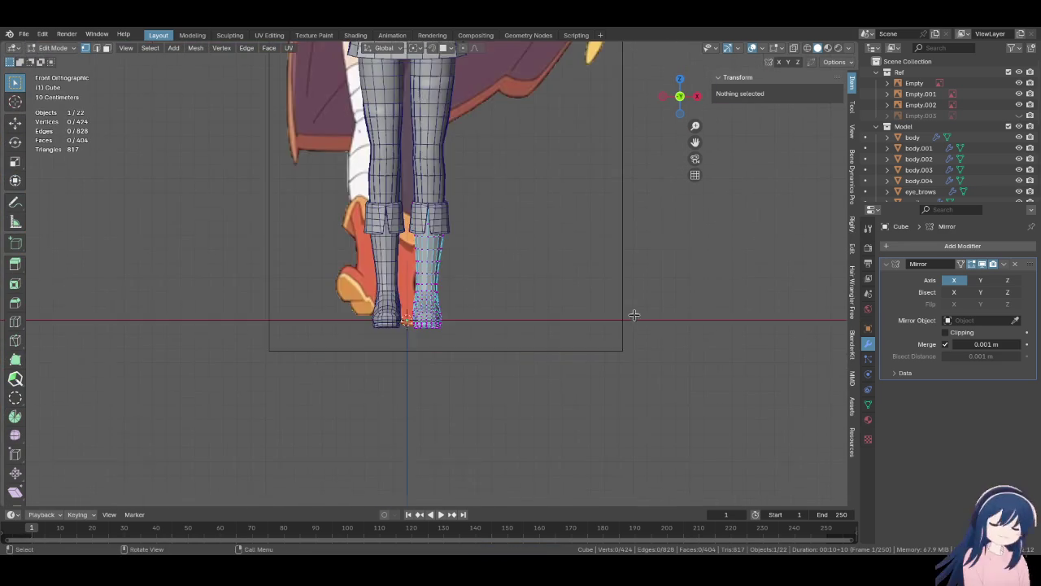
- Return to Object Mode and view the boot from the right side
{"action": "scroll", "coordinate": [554, 453], "scroll_direction": "up", "scroll_amount": 2}
{"action": "key", "text": "Tab"}
{"action": "left_click", "coordinate": [55, 47]}
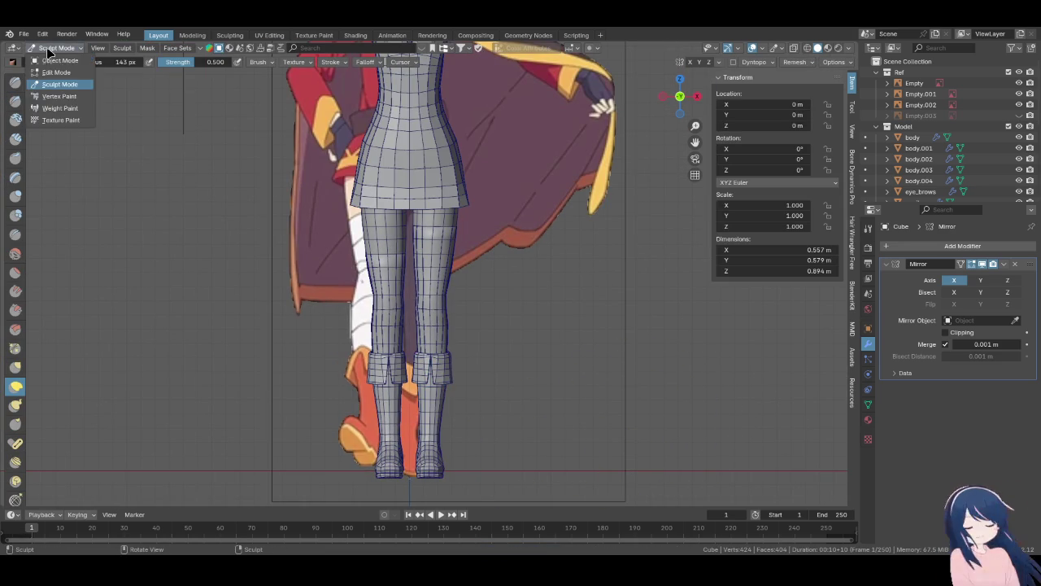
{"action": "left_click", "coordinate": [49, 66]}
{"action": "key", "text": "KP_3"}
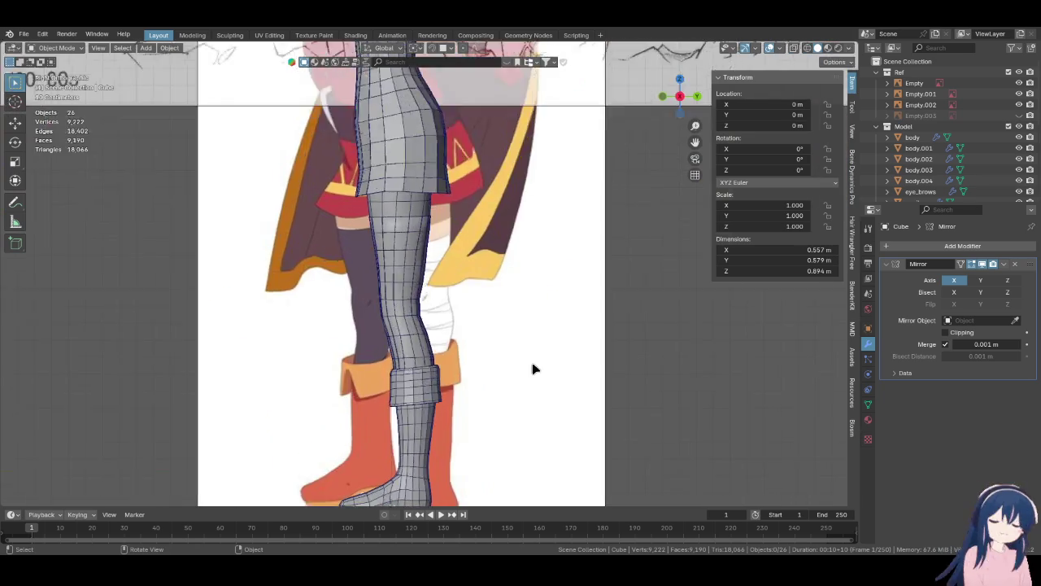
{"action": "scroll", "coordinate": [495, 259], "scroll_direction": "up", "scroll_amount": 3}
{"action": "scroll", "coordinate": [364, 234], "scroll_direction": "up", "scroll_amount": 2}
- In wireframe Edit Mode, edge-slide the boot-top edge loop by a factor of 0.417
{"action": "key", "text": "Tab"}
{"action": "scroll", "coordinate": [468, 292], "scroll_direction": "up", "scroll_amount": 3}
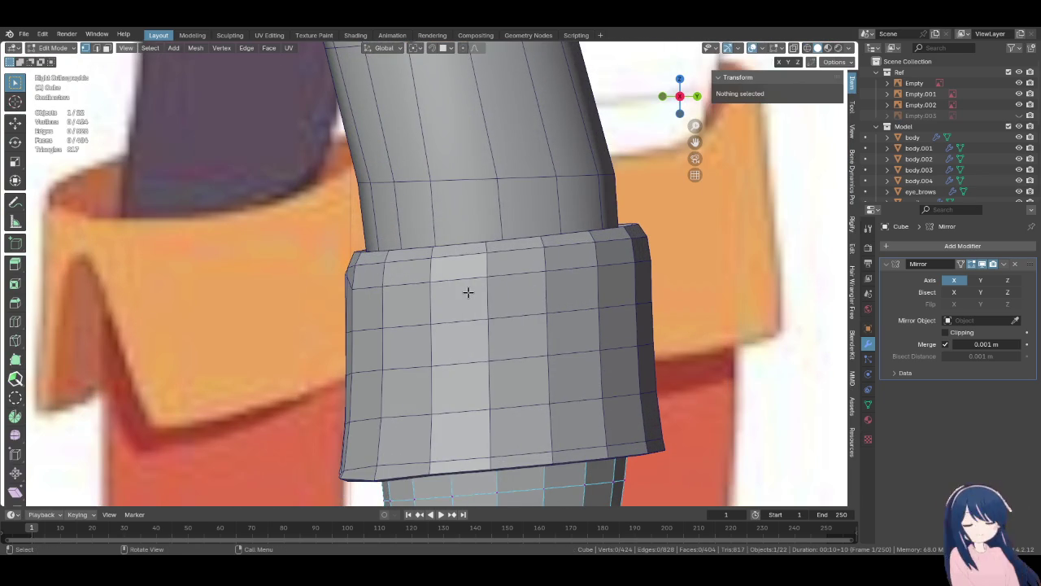
{"action": "key", "text": "shift+z"}
{"action": "left_click", "coordinate": [467, 292], "text": "alt"}
{"action": "middle_click_drag", "start_coordinate": [468, 292], "coordinate": [441, 372]}
{"action": "key", "text": "g"}
{"action": "key", "text": "g"}
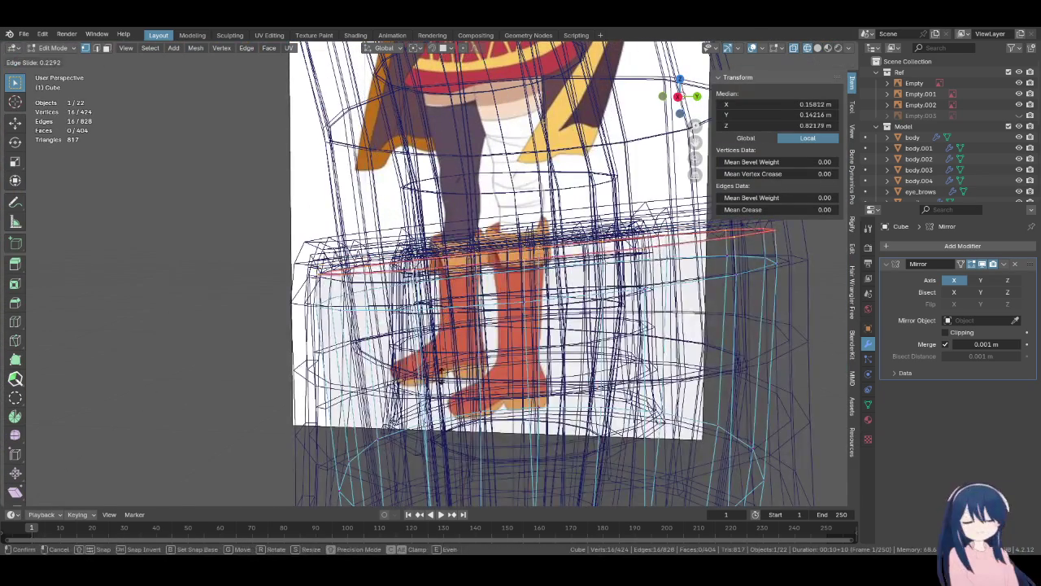
{"action": "left_click", "coordinate": [440, 372]}
- Check the boot slit in solid shading from the front, then return to Object Mode
{"action": "key", "text": "z"}
{"action": "left_click", "coordinate": [558, 318]}
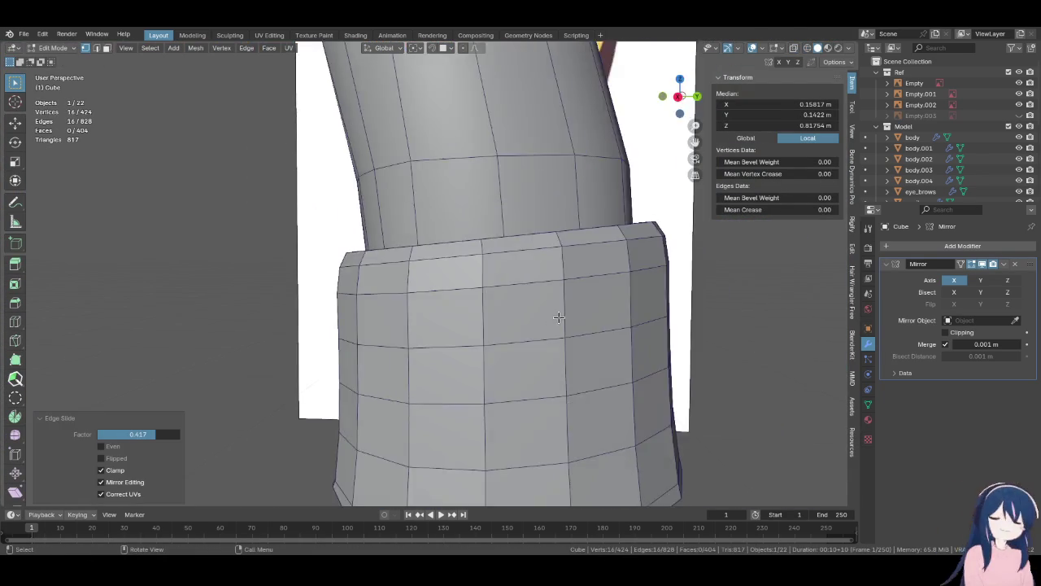
{"action": "key", "text": "KP_1"}
{"action": "scroll", "coordinate": [657, 346], "scroll_direction": "up", "scroll_amount": 2}
{"action": "scroll", "coordinate": [658, 346], "scroll_direction": "up", "scroll_amount": 3}
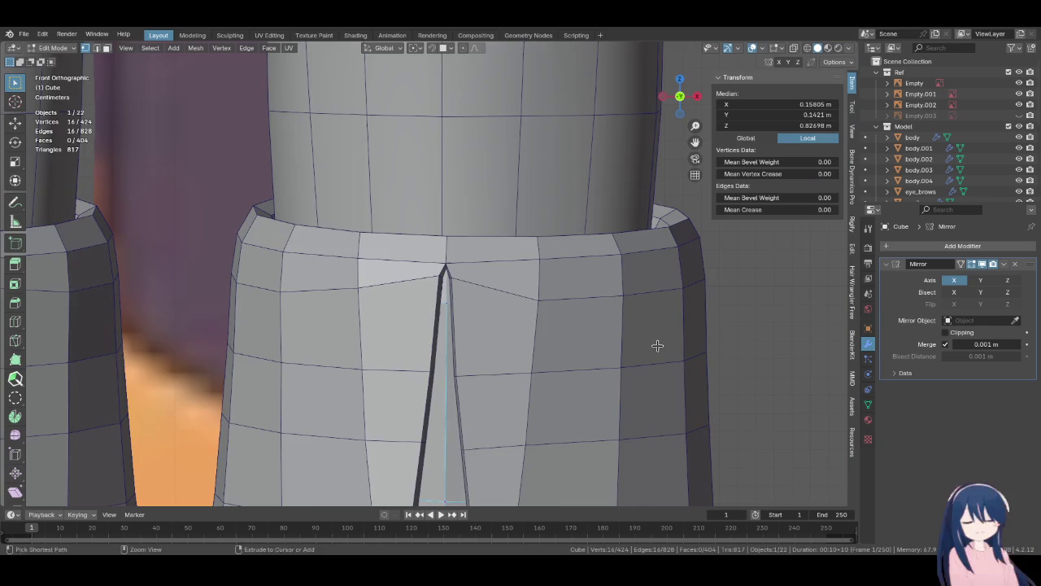
{"action": "middle_click_drag", "start_coordinate": [657, 346], "coordinate": [658, 291]}
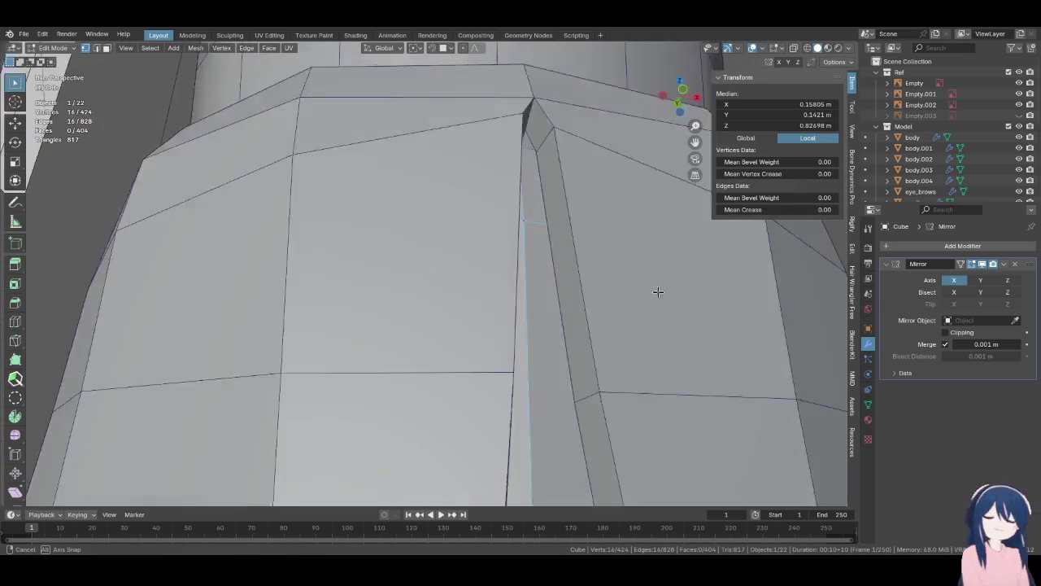
{"action": "middle_click_drag", "start_coordinate": [658, 291], "coordinate": [614, 298]}
{"action": "scroll", "coordinate": [614, 298], "scroll_direction": "down", "scroll_amount": 3}
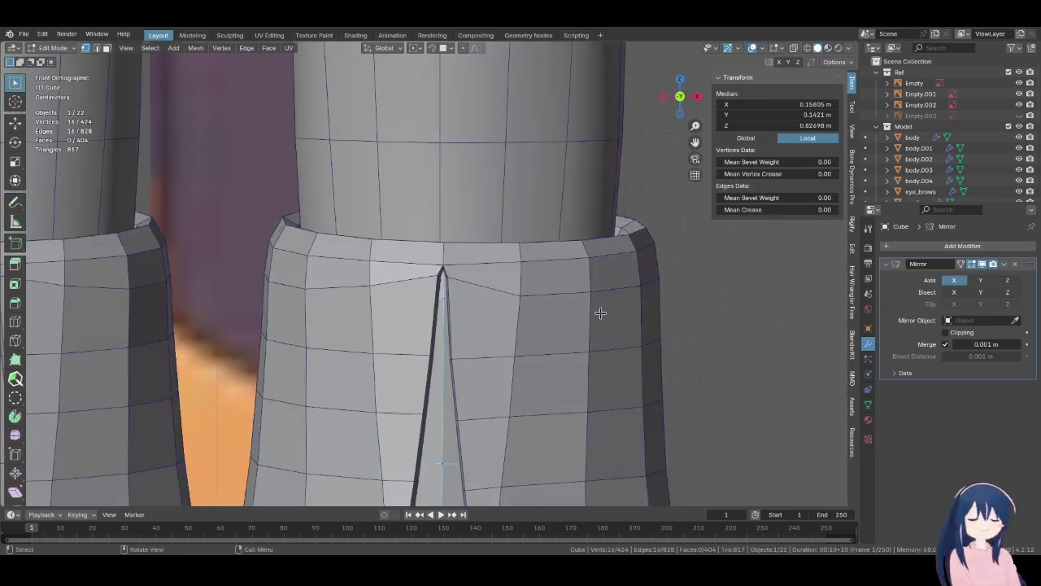
{"action": "scroll", "coordinate": [600, 313], "scroll_direction": "down", "scroll_amount": 5}
{"action": "key", "text": "Tab"}
{"action": "scroll", "coordinate": [600, 312], "scroll_direction": "down", "scroll_amount": 2}
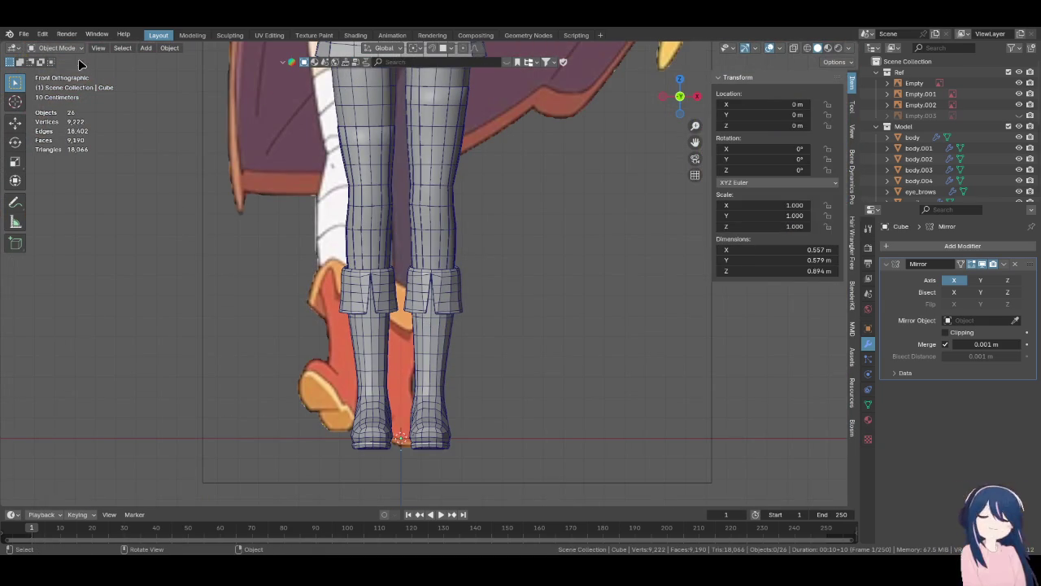
- Orbit around the torso, then return to the front orthographic view
{"action": "scroll", "coordinate": [534, 344], "scroll_direction": "down", "scroll_amount": 2}
{"action": "scroll", "coordinate": [563, 261], "scroll_direction": "up", "scroll_amount": 4, "text": "shift"}
{"action": "scroll", "coordinate": [566, 314], "scroll_direction": "up", "scroll_amount": 2, "text": "shift"}
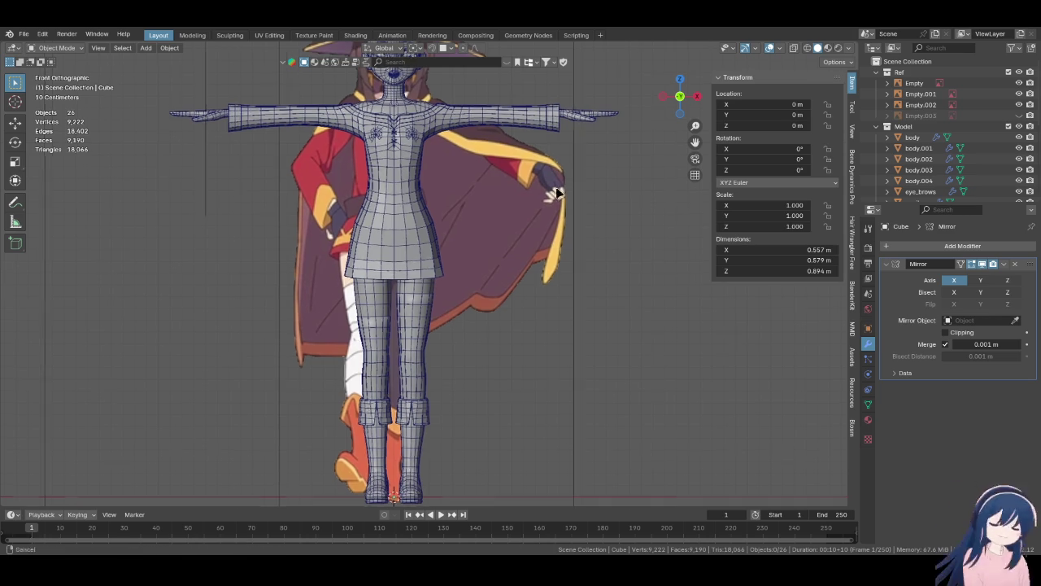
{"action": "scroll", "coordinate": [573, 269], "scroll_direction": "up", "scroll_amount": 3}
{"action": "scroll", "coordinate": [492, 268], "scroll_direction": "up", "scroll_amount": 2}
{"action": "mouse_move", "coordinate": [492, 269]}
{"action": "middle_mouse_down"}
{"action": "mouse_move", "coordinate": [422, 319]}
{"action": "mouse_move", "coordinate": [361, 302]}
{"action": "middle_mouse_up"}
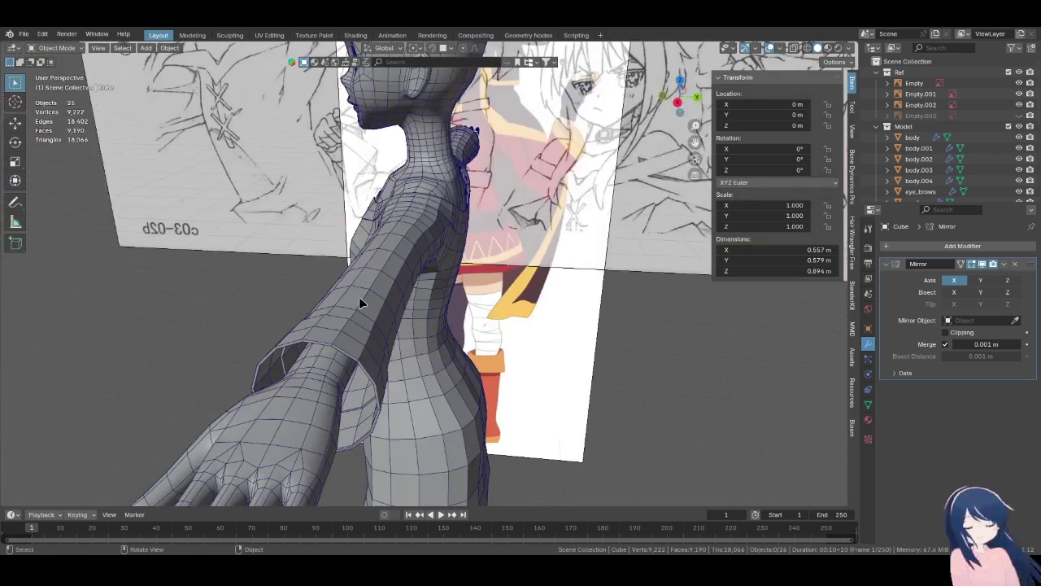
{"action": "key", "text": "KP_1"}
{"action": "scroll", "coordinate": [487, 216], "scroll_direction": "down", "scroll_amount": 3, "text": "shift"}
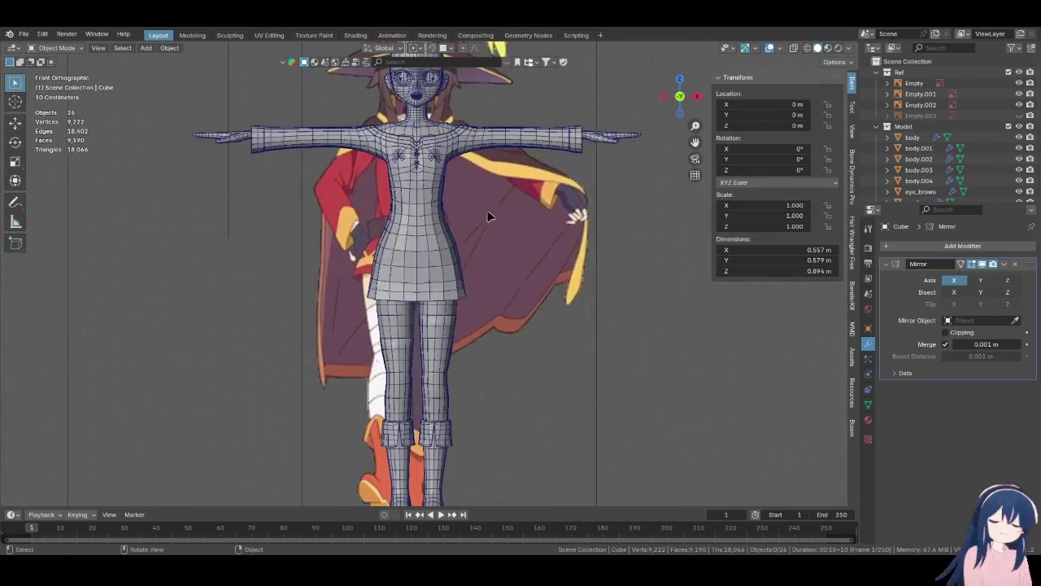
{"action": "scroll", "coordinate": [483, 237], "scroll_direction": "down", "scroll_amount": 1}
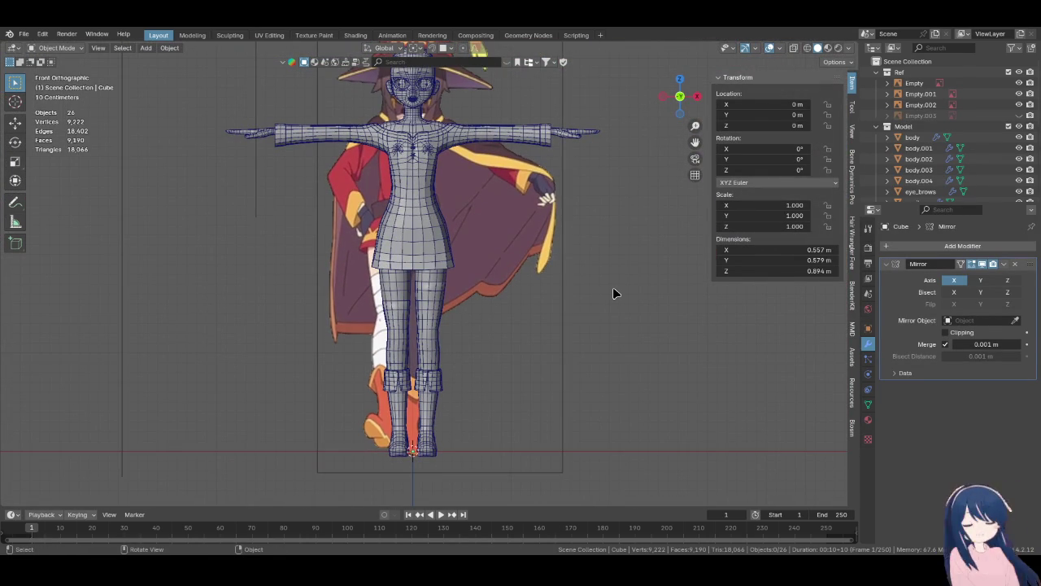
{"action": "scroll", "coordinate": [568, 253], "scroll_direction": "up", "scroll_amount": 1, "text": "shift"}
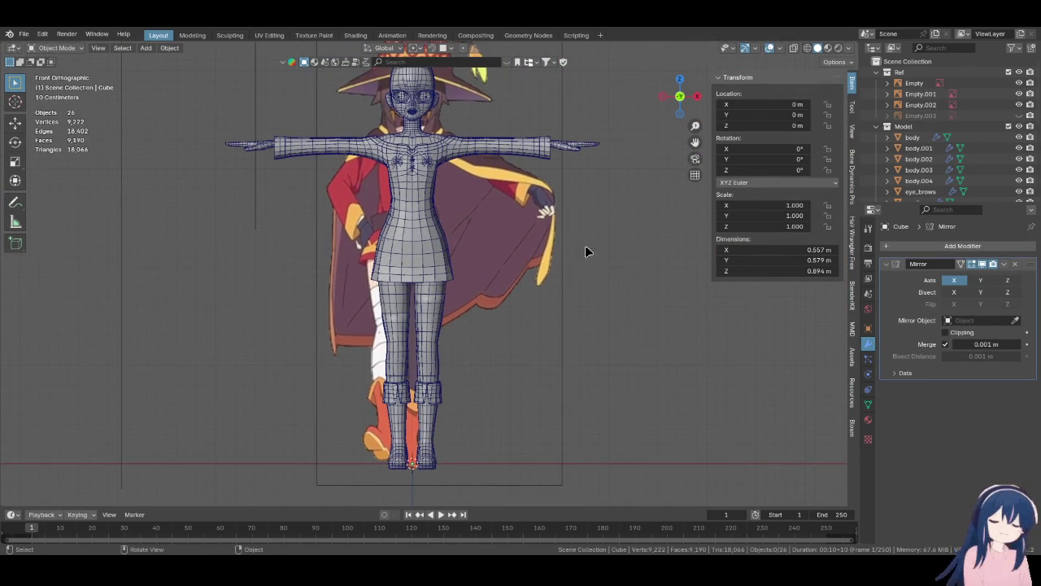
- Turn the viewport overlays off and view the character from a three-quarter angle
{"action": "left_click", "coordinate": [766, 50]}
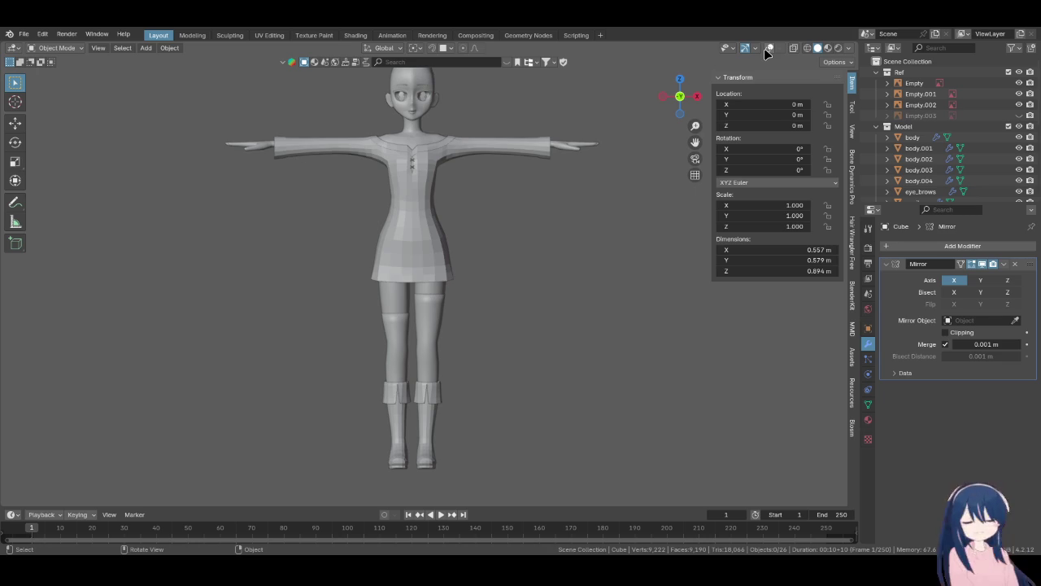
{"action": "left_click", "coordinate": [765, 49]}
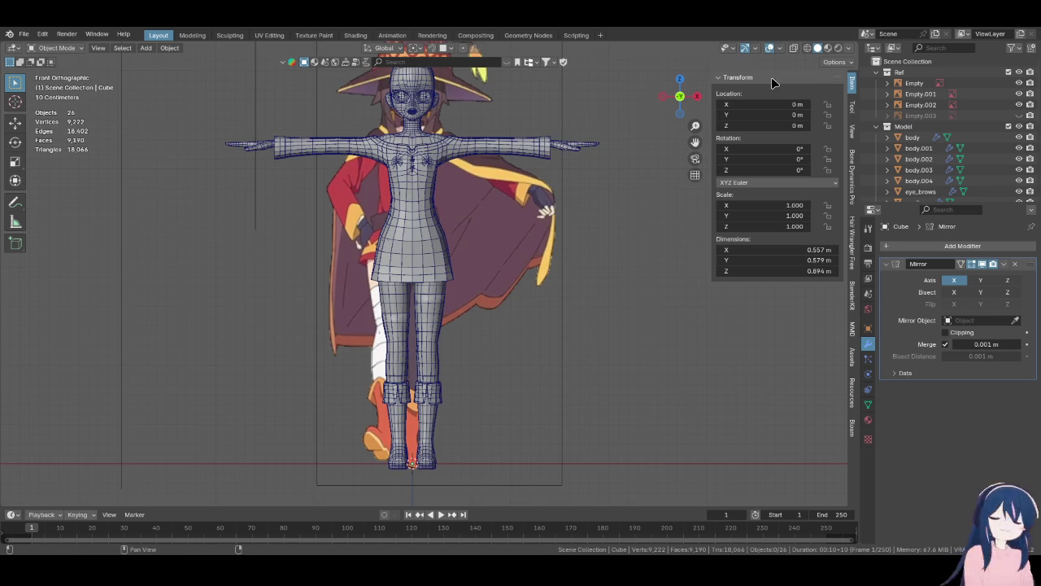
{"action": "left_click", "coordinate": [768, 47]}
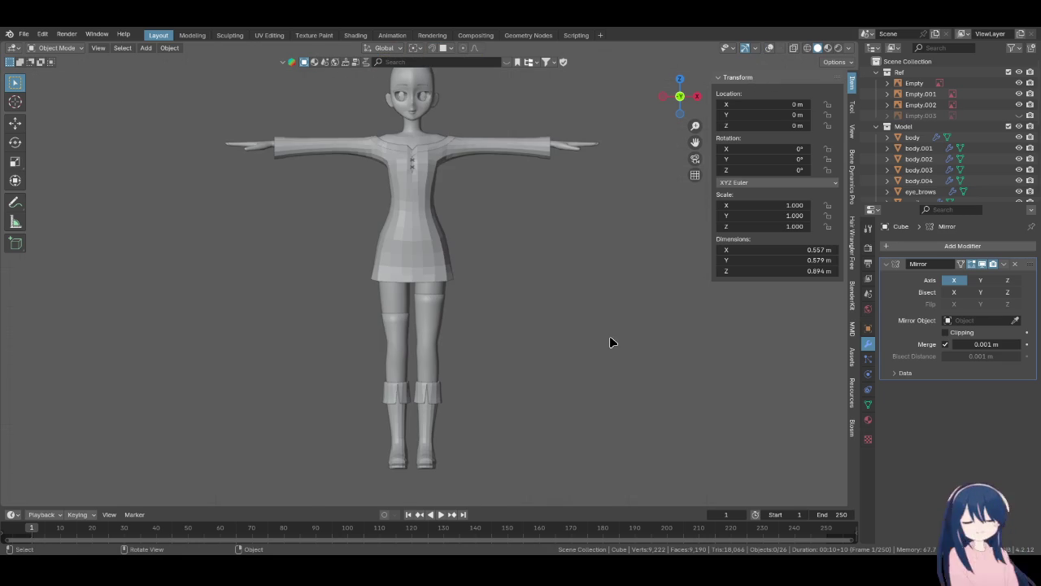
{"action": "mouse_move", "coordinate": [532, 251]}
{"action": "middle_mouse_down"}
{"action": "mouse_move", "coordinate": [609, 270]}
{"action": "mouse_move", "coordinate": [563, 272]}
{"action": "mouse_move", "coordinate": [623, 263]}
{"action": "mouse_move", "coordinate": [549, 237]}
{"action": "mouse_move", "coordinate": [483, 249]}
{"action": "mouse_move", "coordinate": [269, 253]}
{"action": "mouse_move", "coordinate": [523, 249]}
{"action": "mouse_move", "coordinate": [495, 292]}
{"action": "mouse_move", "coordinate": [469, 231]}
{"action": "middle_mouse_up"}
{"action": "scroll", "coordinate": [495, 287], "scroll_direction": "up", "scroll_amount": 2}
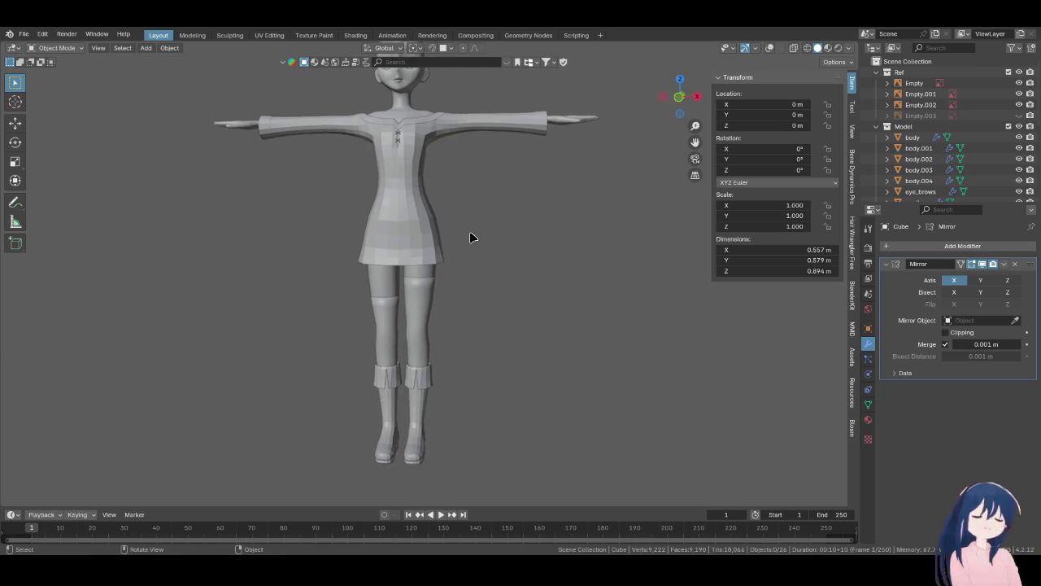
- Apply Shade Flat to the legs object body.003 and to body.004
{"action": "left_click", "coordinate": [406, 299]}
{"action": "right_click", "coordinate": [414, 303]}
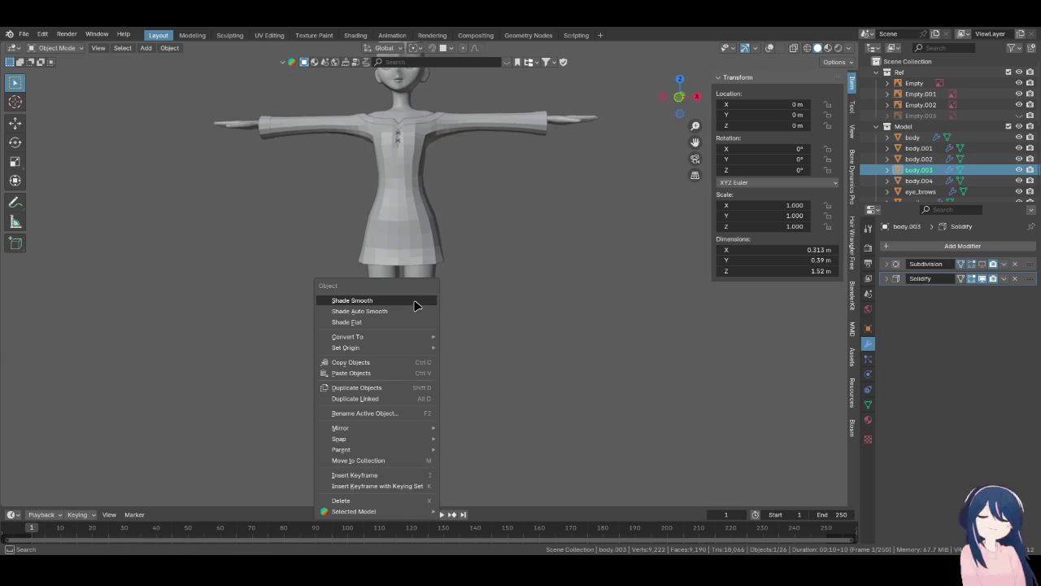
{"action": "left_click", "coordinate": [416, 322]}
{"action": "left_click", "coordinate": [392, 320]}
{"action": "right_click", "coordinate": [385, 316]}
{"action": "left_click", "coordinate": [403, 313]}
- Clear the selection and save the file
{"action": "scroll", "coordinate": [543, 296], "scroll_direction": "down", "scroll_amount": 2}
{"action": "left_click", "coordinate": [543, 296]}
{"action": "mouse_move", "coordinate": [460, 317]}
{"action": "middle_mouse_down"}
{"action": "mouse_move", "coordinate": [420, 322]}
{"action": "mouse_move", "coordinate": [531, 314]}
{"action": "mouse_move", "coordinate": [488, 324]}
{"action": "mouse_move", "coordinate": [437, 310]}
{"action": "mouse_move", "coordinate": [471, 319]}
{"action": "mouse_move", "coordinate": [365, 353]}
{"action": "mouse_move", "coordinate": [290, 344]}
{"action": "mouse_move", "coordinate": [431, 335]}
{"action": "mouse_move", "coordinate": [518, 279]}
{"action": "mouse_move", "coordinate": [500, 179]}
{"action": "mouse_move", "coordinate": [418, 228]}
{"action": "mouse_move", "coordinate": [472, 233]}
{"action": "mouse_move", "coordinate": [483, 372]}
{"action": "mouse_move", "coordinate": [459, 295]}
{"action": "middle_mouse_up"}
{"action": "key", "text": "ctrl+s"}
{"action": "scroll", "coordinate": [431, 334], "scroll_direction": "up", "scroll_amount": 1}
{"action": "scroll", "coordinate": [399, 279], "scroll_direction": "up", "scroll_amount": 4}
{"action": "scroll", "coordinate": [500, 222], "scroll_direction": "up", "scroll_amount": 2}
{"action": "scroll", "coordinate": [499, 228], "scroll_direction": "down", "scroll_amount": 1}
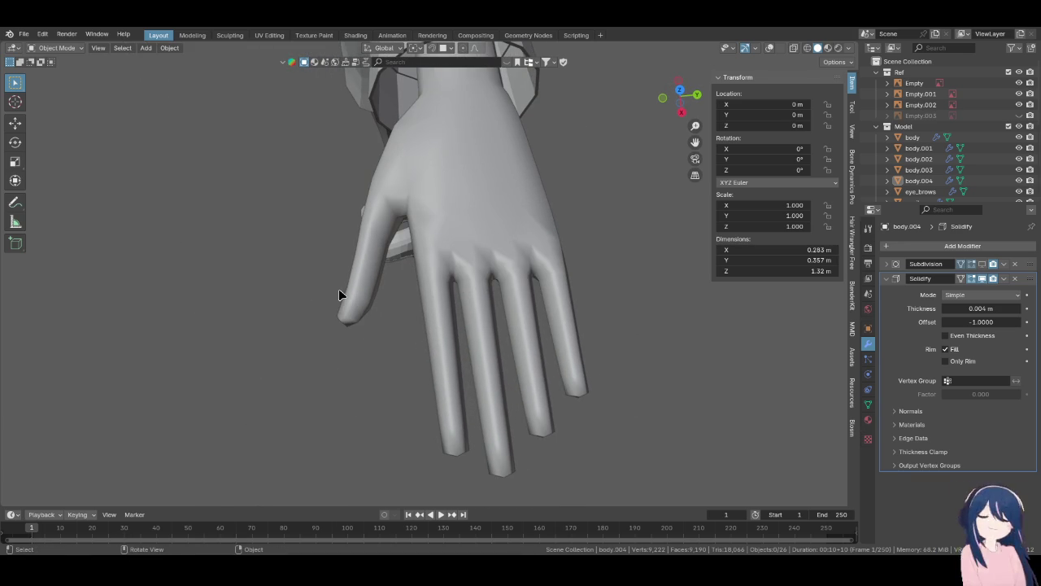
{"action": "scroll", "coordinate": [353, 262], "scroll_direction": "down", "scroll_amount": 4}
- Frame the torso and legs from the front and select the boot object Cube
{"action": "mouse_move", "coordinate": [339, 297]}
{"action": "middle_mouse_down"}
{"action": "mouse_move", "coordinate": [495, 244]}
{"action": "mouse_move", "coordinate": [484, 341]}
{"action": "mouse_move", "coordinate": [438, 322]}
{"action": "middle_mouse_up"}
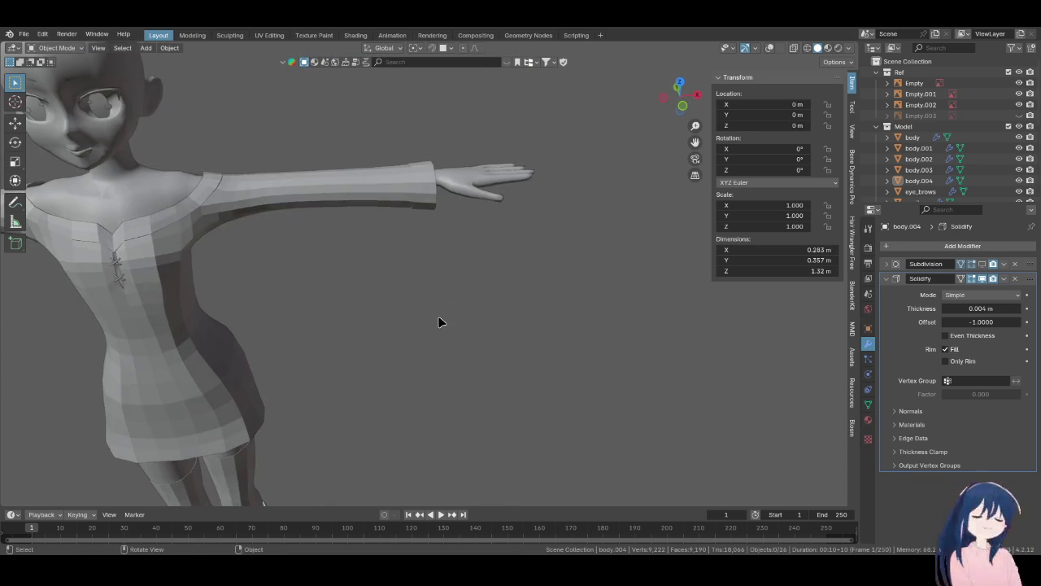
{"action": "scroll", "coordinate": [438, 322], "scroll_direction": "down", "scroll_amount": 3}
{"action": "scroll", "coordinate": [439, 322], "scroll_direction": "down", "scroll_amount": 2, "text": "shift"}
{"action": "scroll", "coordinate": [372, 308], "scroll_direction": "down", "scroll_amount": 2}
{"action": "scroll", "coordinate": [372, 308], "scroll_direction": "up", "scroll_amount": 2}
{"action": "middle_click_drag", "start_coordinate": [372, 308], "coordinate": [434, 198], "text": "shift"}
{"action": "scroll", "coordinate": [433, 198], "scroll_direction": "down", "scroll_amount": 3}
{"action": "scroll", "coordinate": [370, 214], "scroll_direction": "up", "scroll_amount": 3}
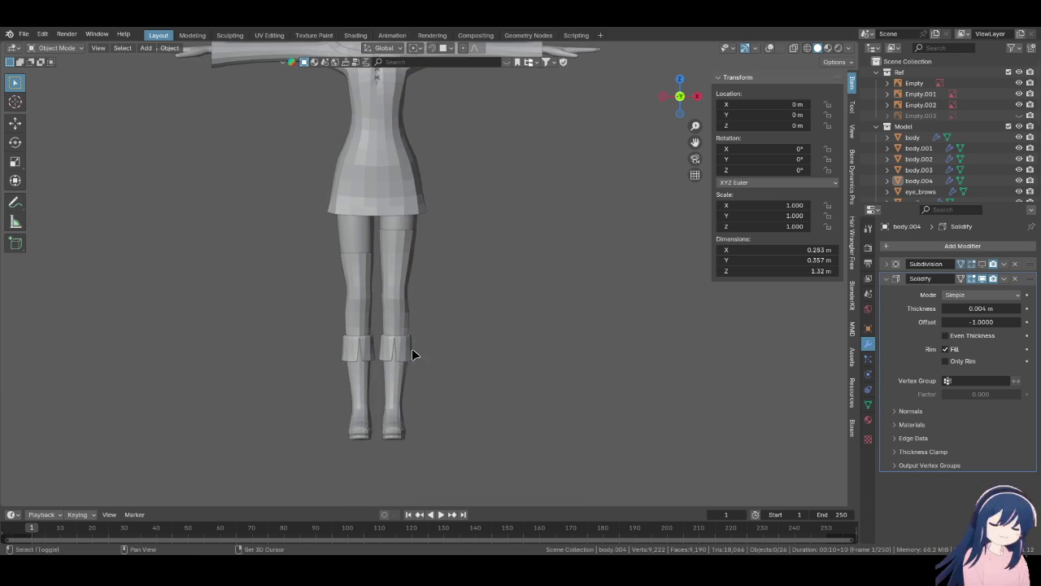
{"action": "scroll", "coordinate": [409, 350], "scroll_direction": "up", "scroll_amount": 2}
{"action": "left_click", "coordinate": [520, 316]}
- In the Outliner, rename Cube to 'shoe' and Cube.001 to 'shoe_collar'
{"action": "scroll", "coordinate": [956, 163], "scroll_direction": "down", "scroll_amount": 1}
{"action": "scroll", "coordinate": [955, 163], "scroll_direction": "down", "scroll_amount": 5}
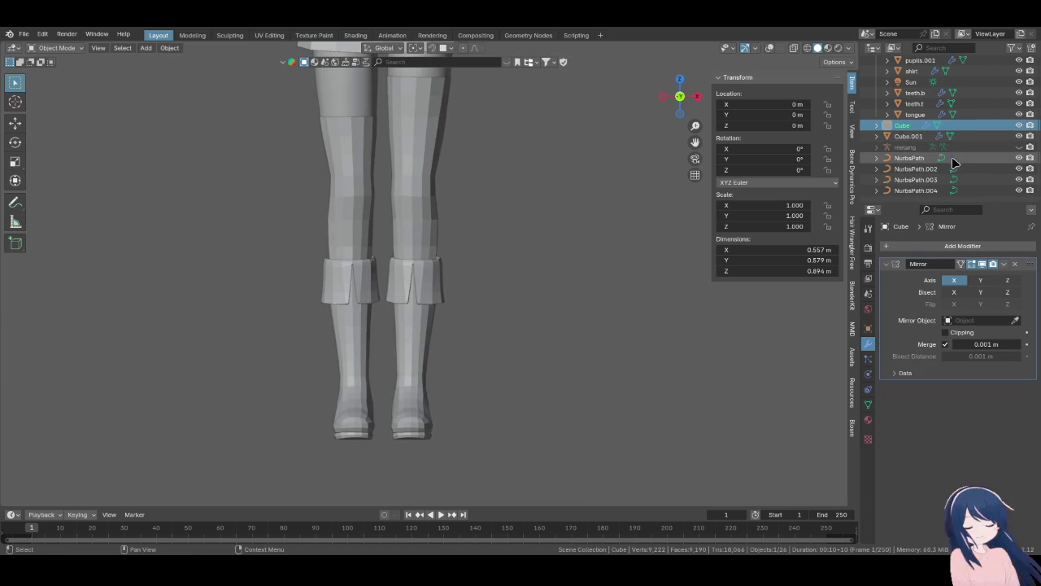
{"action": "double_click", "coordinate": [904, 125]}
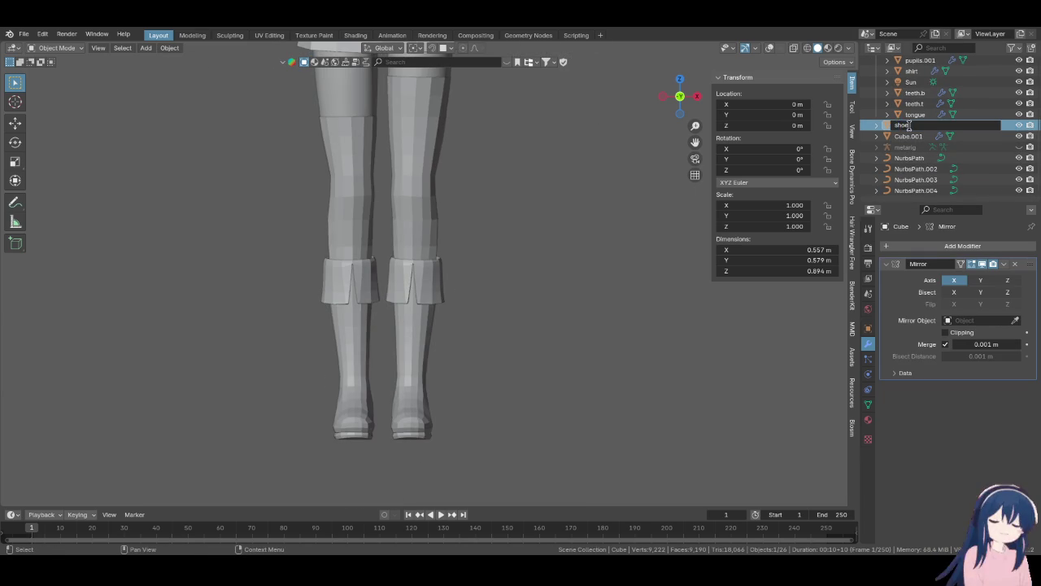
{"action": "type", "text": "e"}
{"action": "key", "text": "Return"}
{"action": "left_click", "coordinate": [441, 285]}
{"action": "double_click", "coordinate": [923, 124]}
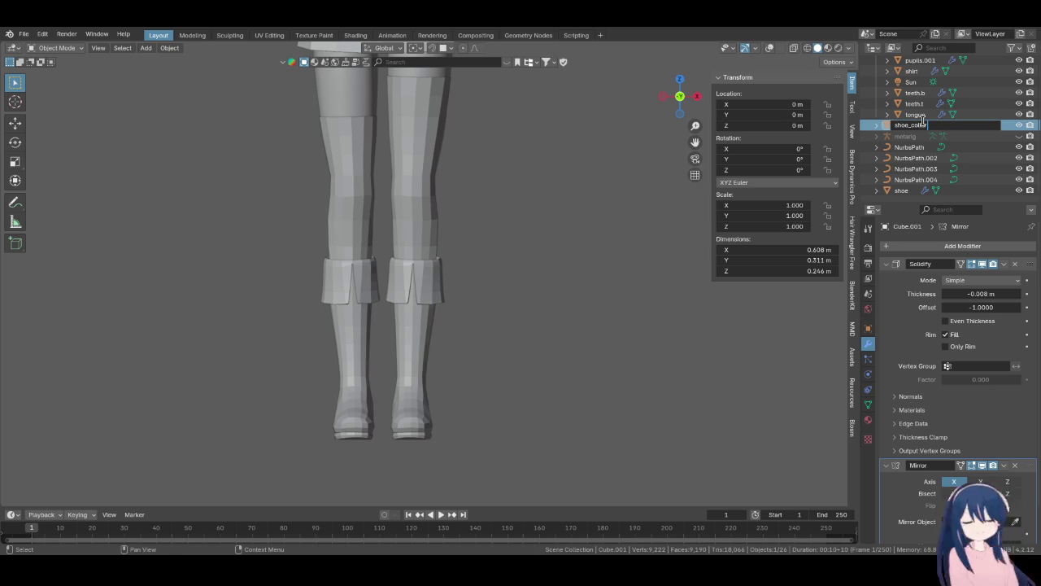
{"action": "key", "text": "Return"}
{"action": "left_click", "coordinate": [918, 190], "text": "ctrl"}
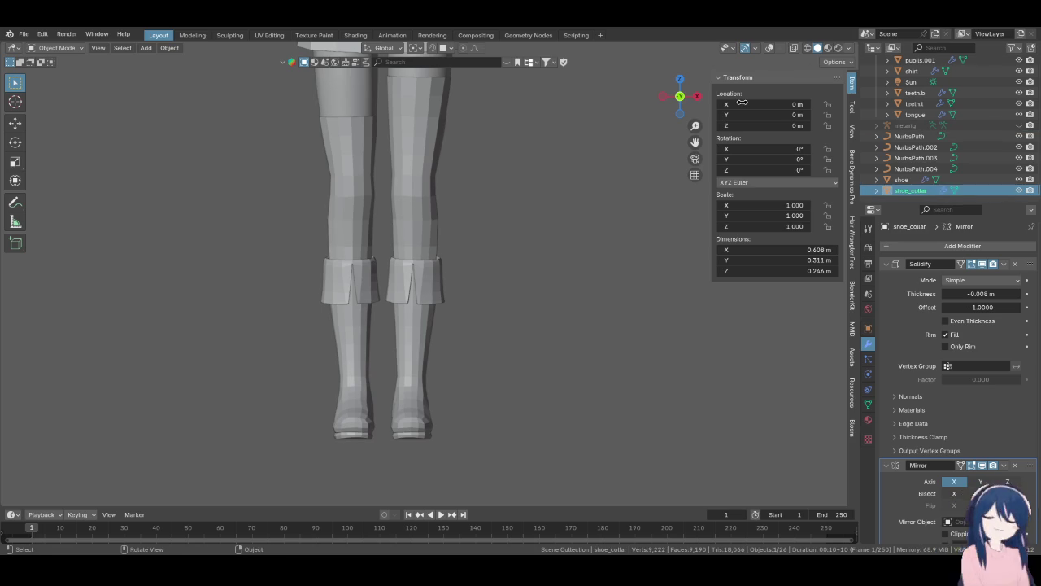
{"action": "middle_click_drag", "start_coordinate": [476, 248], "coordinate": [559, 135], "text": "shift"}
{"action": "scroll", "coordinate": [516, 154], "scroll_direction": "up", "scroll_amount": 5}
{"action": "scroll", "coordinate": [491, 237], "scroll_direction": "up", "scroll_amount": 3}
- Select the neckline lacing NurbsPath.002 and orbit around the figure to inspect it
{"action": "mouse_move", "coordinate": [491, 238]}
{"action": "middle_mouse_down"}
{"action": "mouse_move", "coordinate": [409, 274]}
{"action": "mouse_move", "coordinate": [413, 330]}
{"action": "mouse_move", "coordinate": [453, 239]}
{"action": "mouse_move", "coordinate": [439, 328]}
{"action": "mouse_move", "coordinate": [453, 363]}
{"action": "mouse_move", "coordinate": [448, 323]}
{"action": "middle_mouse_up"}
{"action": "scroll", "coordinate": [449, 323], "scroll_direction": "up", "scroll_amount": 3}
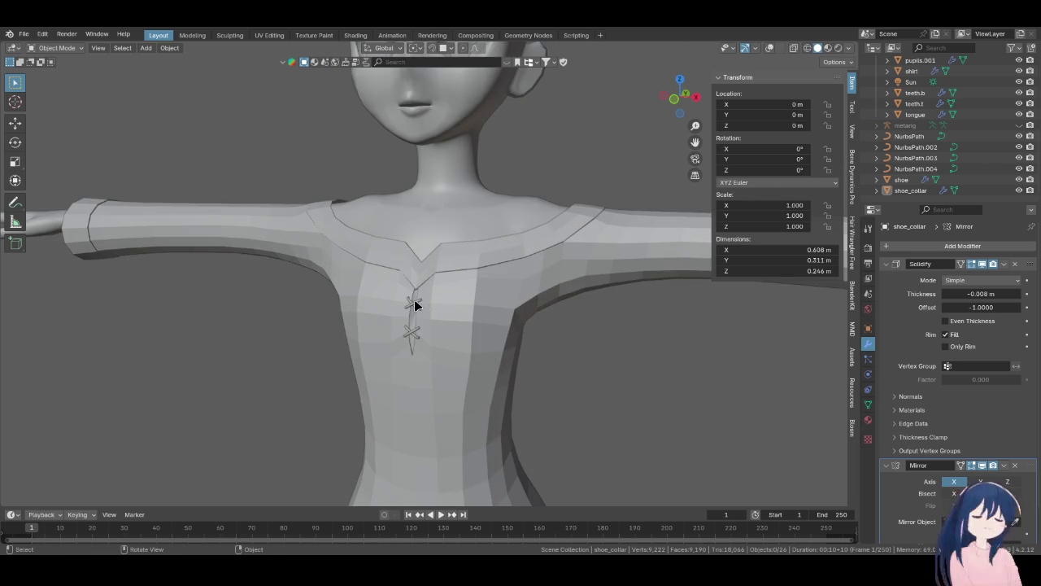
{"action": "left_click", "coordinate": [415, 305]}
{"action": "scroll", "coordinate": [453, 298], "scroll_direction": "up", "scroll_amount": 3}
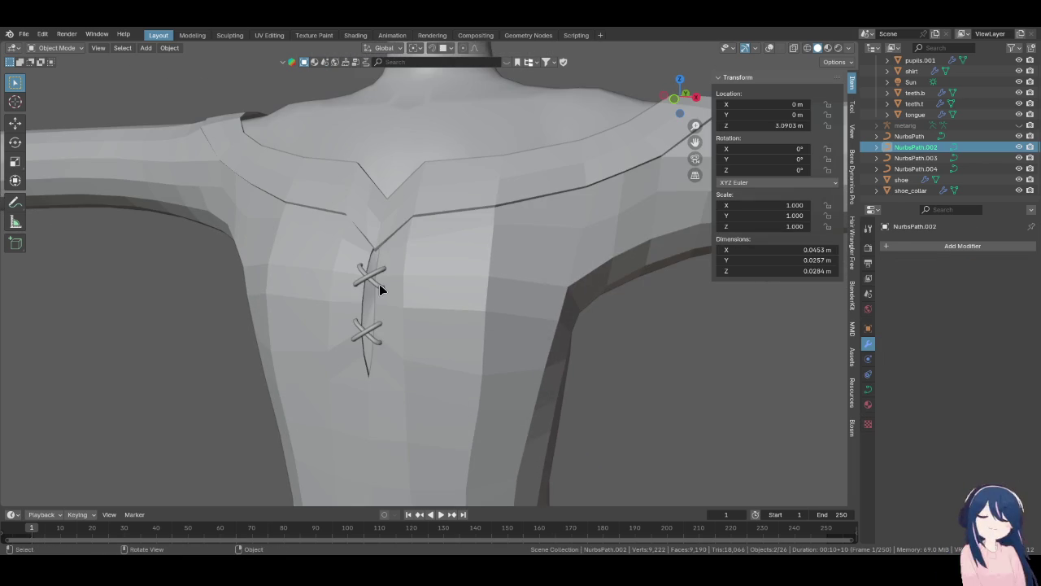
{"action": "scroll", "coordinate": [380, 290], "scroll_direction": "down", "scroll_amount": 5}
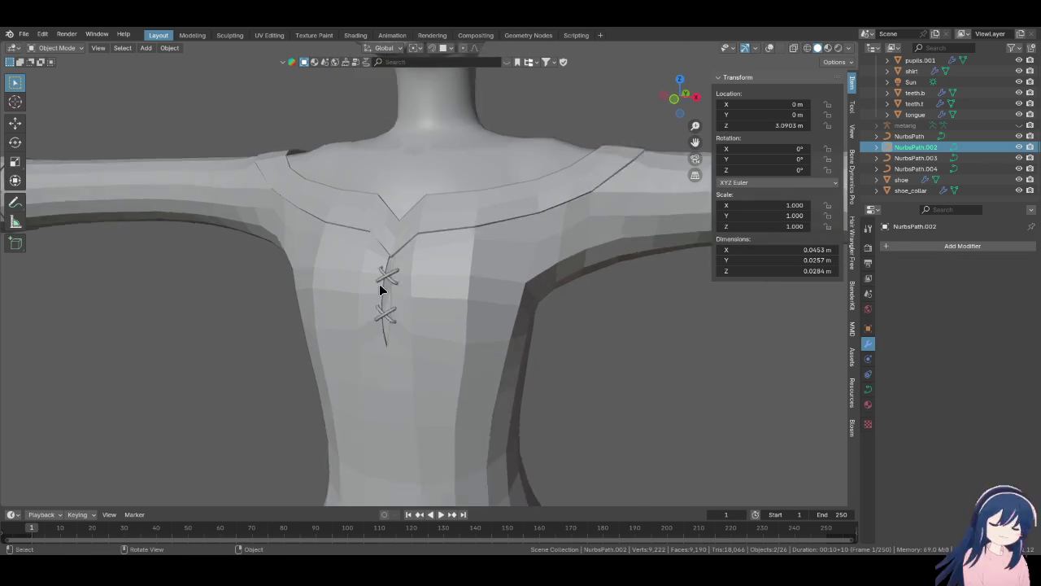
{"action": "scroll", "coordinate": [416, 272], "scroll_direction": "down", "scroll_amount": 4}
{"action": "mouse_move", "coordinate": [415, 271]}
{"action": "middle_mouse_down"}
{"action": "mouse_move", "coordinate": [458, 282]}
{"action": "mouse_move", "coordinate": [491, 262]}
{"action": "middle_mouse_up"}
{"action": "scroll", "coordinate": [432, 295], "scroll_direction": "up", "scroll_amount": 3}
- Show the character in wireframe, deselect the lacing, and turn the viewport overlays back on
{"action": "key", "text": "shift+z"}
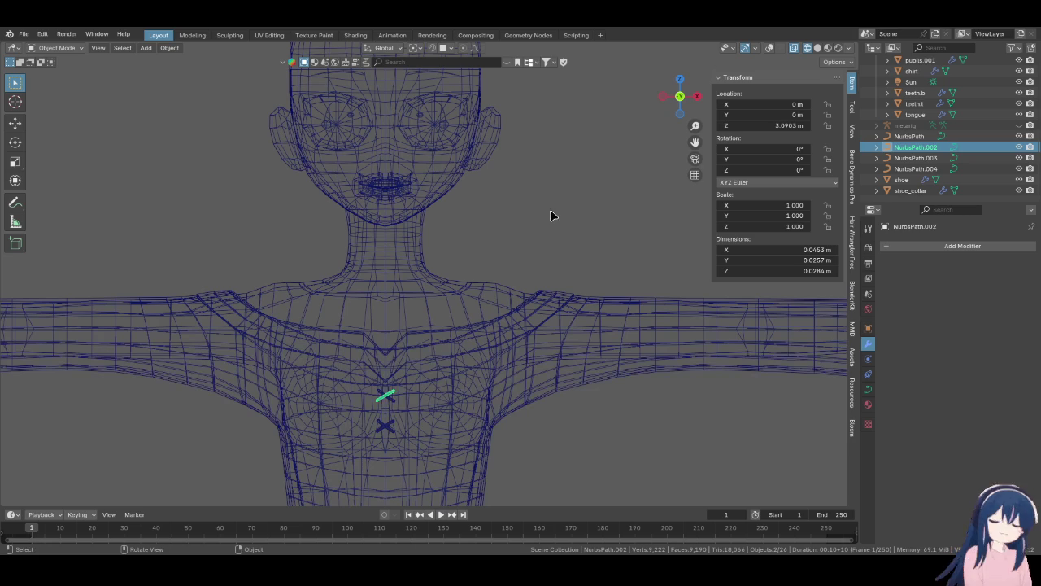
{"action": "left_click", "coordinate": [550, 215]}
{"action": "scroll", "coordinate": [965, 97], "scroll_direction": "up", "scroll_amount": 8}
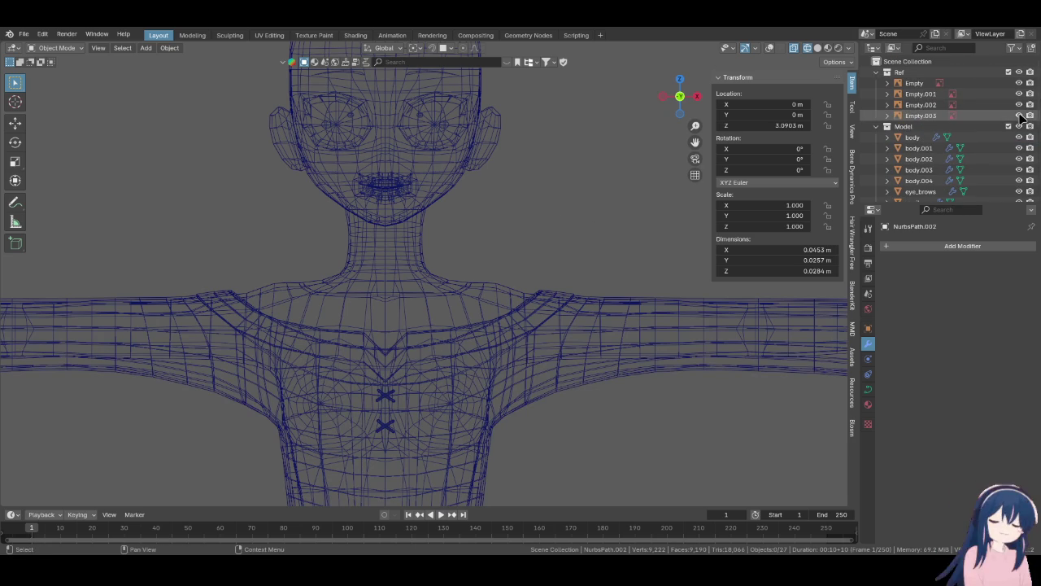
{"action": "scroll", "coordinate": [536, 198], "scroll_direction": "down", "scroll_amount": 5}
{"action": "scroll", "coordinate": [536, 185], "scroll_direction": "down", "scroll_amount": 2}
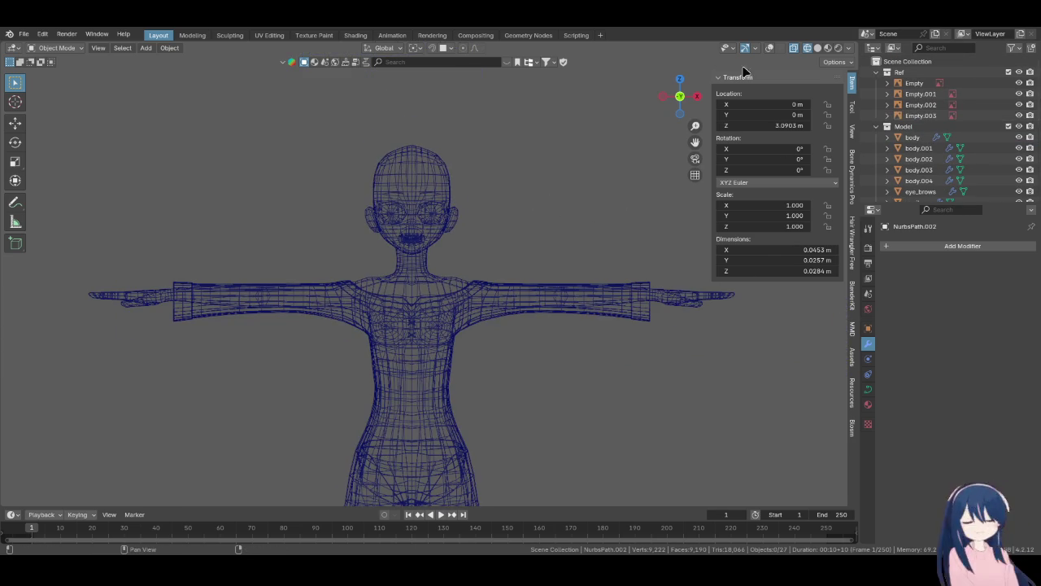
{"action": "left_click", "coordinate": [771, 48]}
{"action": "left_click", "coordinate": [553, 210]}
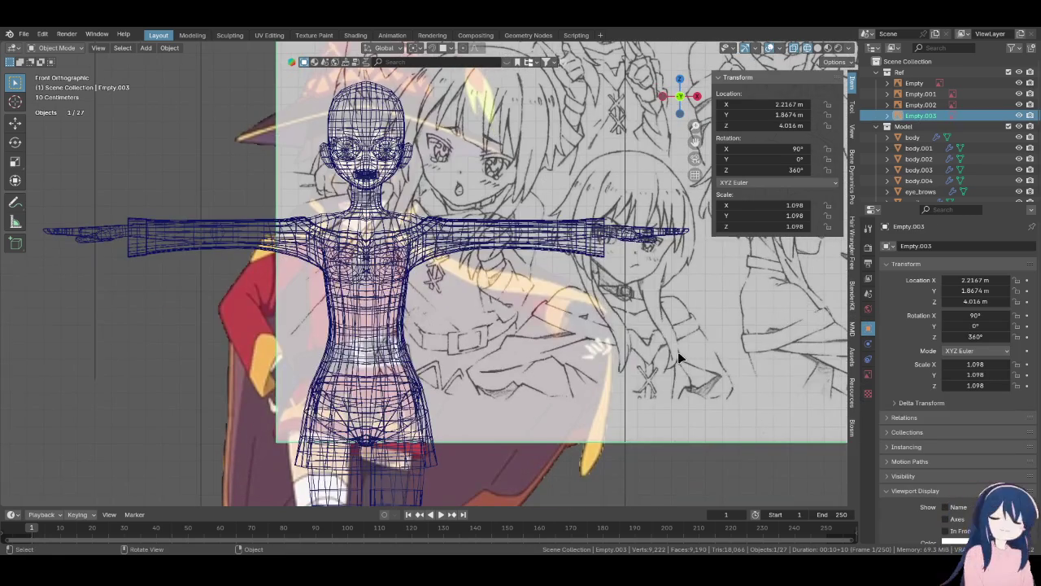
{"action": "key", "text": "h"}
{"action": "middle_click_drag", "start_coordinate": [456, 203], "coordinate": [420, 247], "text": "shift"}
{"action": "scroll", "coordinate": [420, 247], "scroll_direction": "up", "scroll_amount": 2}
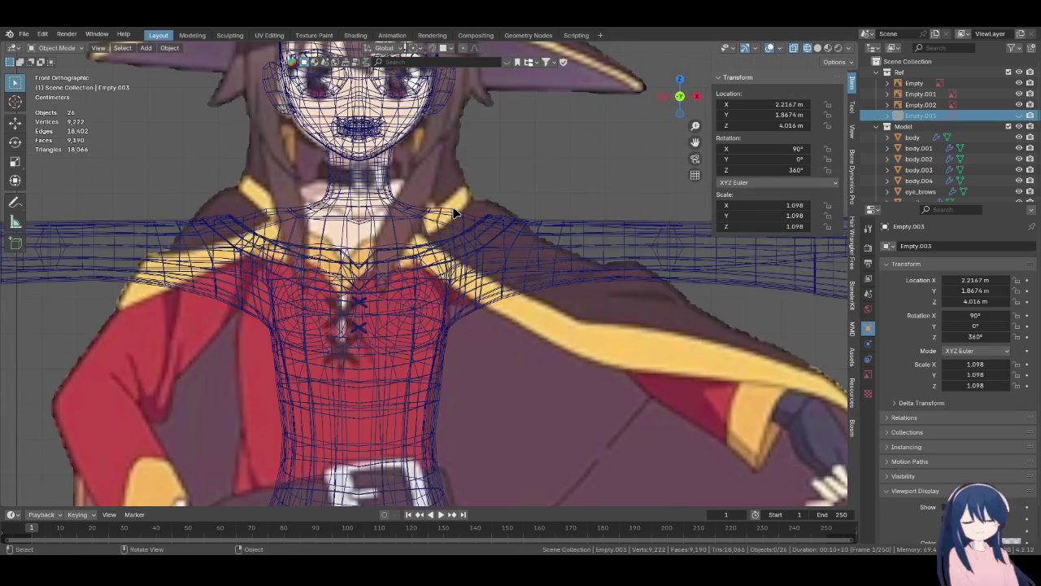
{"action": "scroll", "coordinate": [420, 247], "scroll_direction": "down", "scroll_amount": 1}
{"action": "middle_click_drag", "start_coordinate": [452, 374], "coordinate": [454, 291], "text": "shift"}
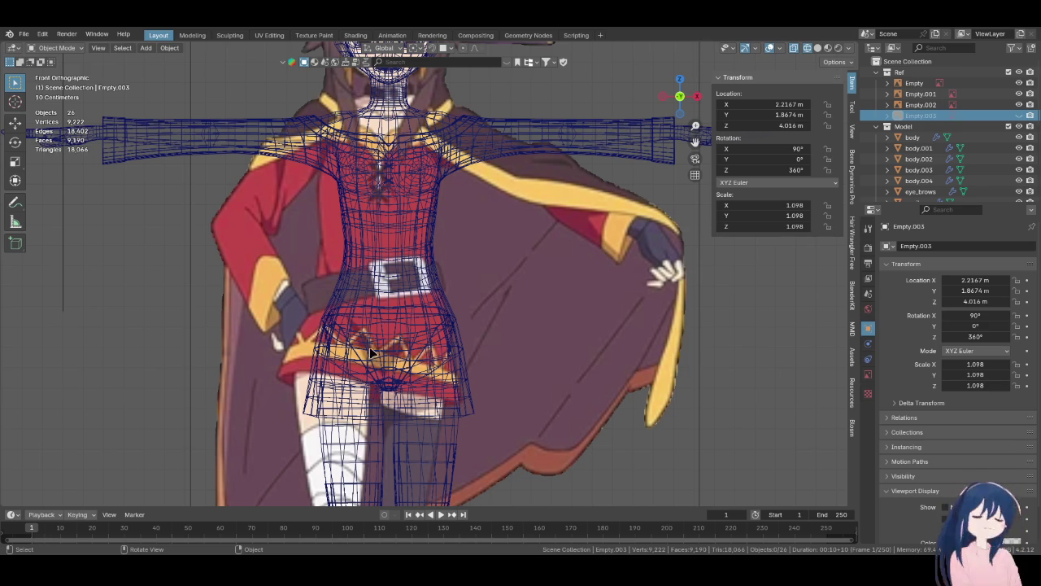
{"action": "scroll", "coordinate": [370, 352], "scroll_direction": "up", "scroll_amount": 3}
{"action": "scroll", "coordinate": [396, 225], "scroll_direction": "up", "scroll_amount": 1}
{"action": "scroll", "coordinate": [395, 225], "scroll_direction": "down", "scroll_amount": 2}
{"action": "scroll", "coordinate": [448, 367], "scroll_direction": "down", "scroll_amount": 1}
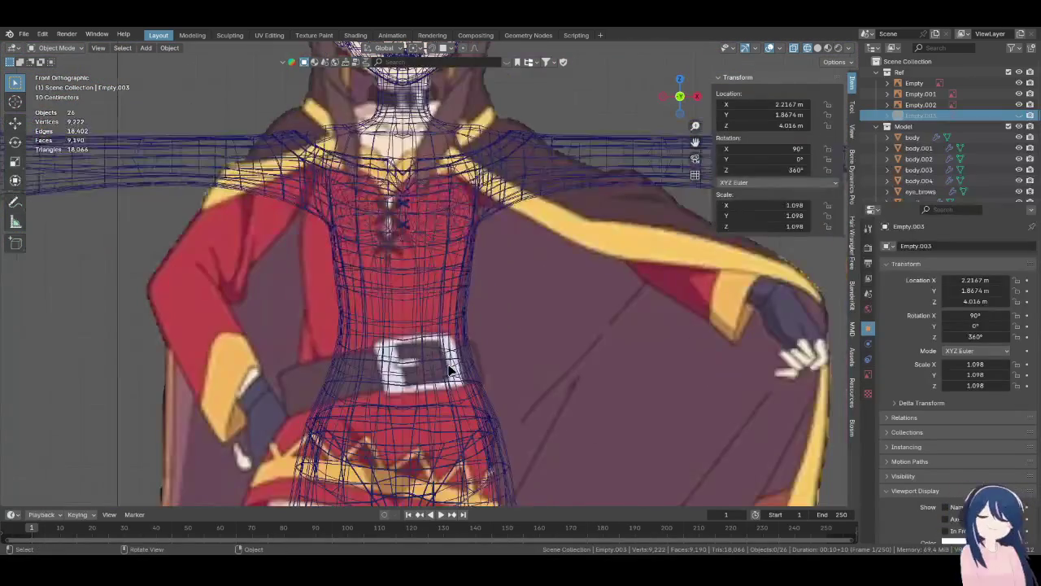
{"action": "scroll", "coordinate": [450, 368], "scroll_direction": "down", "scroll_amount": 2}
{"action": "scroll", "coordinate": [452, 358], "scroll_direction": "down", "scroll_amount": 2}
{"action": "scroll", "coordinate": [461, 327], "scroll_direction": "up", "scroll_amount": 1}
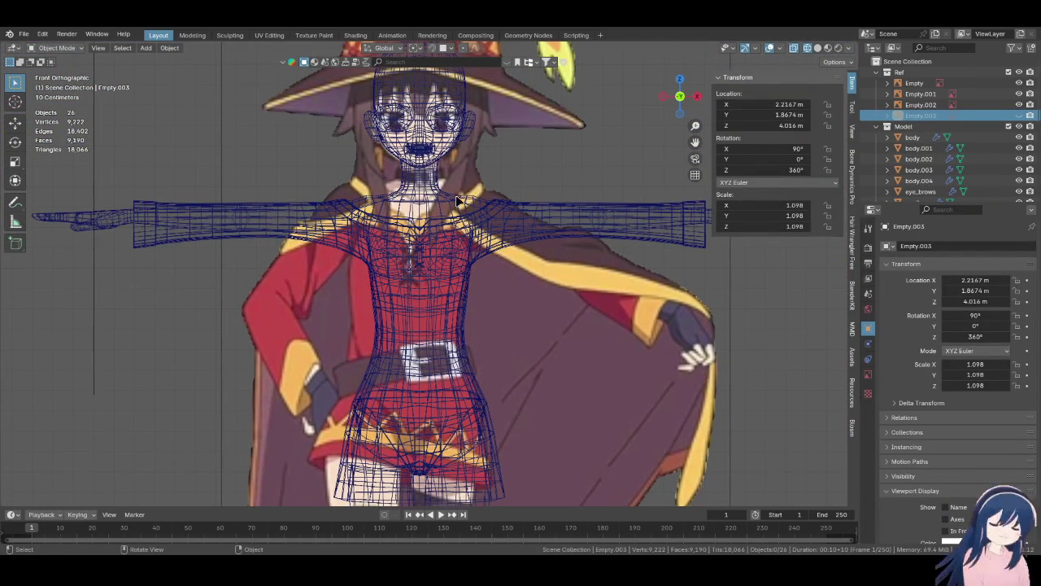
{"action": "scroll", "coordinate": [437, 358], "scroll_direction": "up", "scroll_amount": 1}
{"action": "scroll", "coordinate": [431, 358], "scroll_direction": "up", "scroll_amount": 3}
{"action": "scroll", "coordinate": [422, 359], "scroll_direction": "up", "scroll_amount": 2}
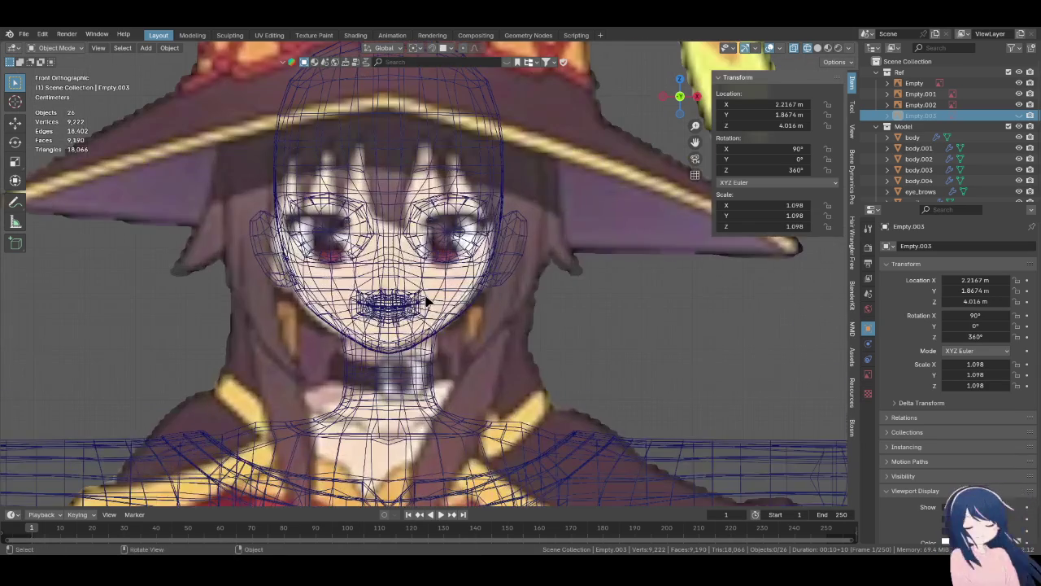
{"action": "scroll", "coordinate": [422, 358], "scroll_direction": "down", "scroll_amount": 2}
{"action": "scroll", "coordinate": [431, 341], "scroll_direction": "down", "scroll_amount": 4}
{"action": "scroll", "coordinate": [453, 274], "scroll_direction": "up", "scroll_amount": 2}
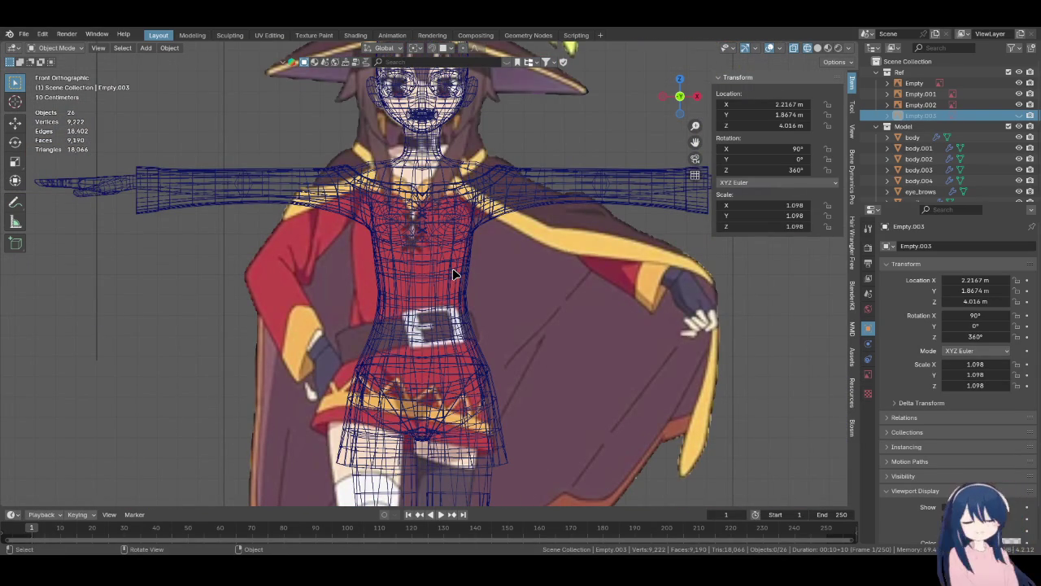
{"action": "scroll", "coordinate": [453, 214], "scroll_direction": "up", "scroll_amount": 1}
{"action": "scroll", "coordinate": [451, 269], "scroll_direction": "up", "scroll_amount": 3}
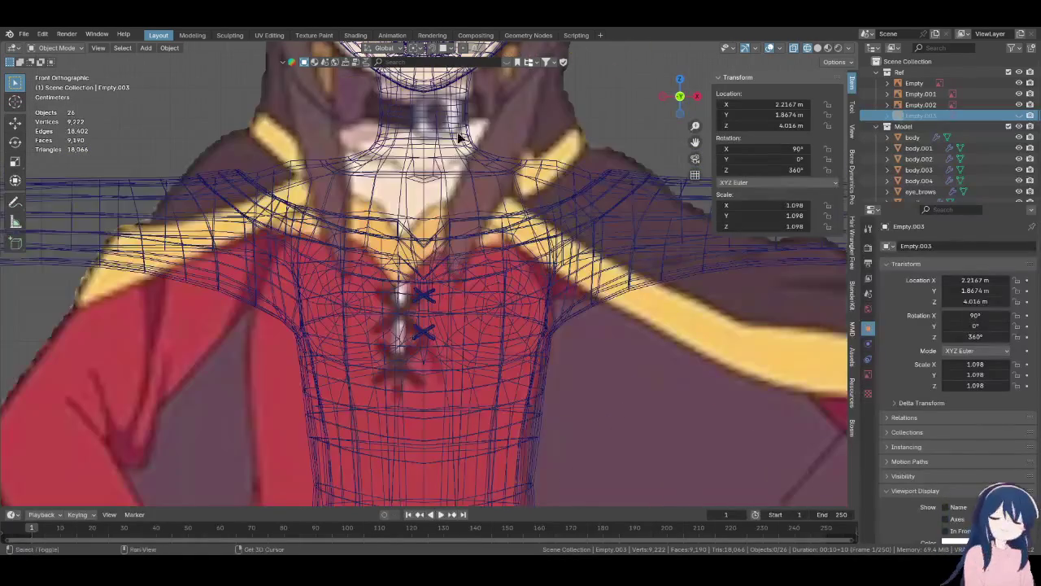
{"action": "scroll", "coordinate": [455, 260], "scroll_direction": "up", "scroll_amount": 2, "text": "shift"}
{"action": "scroll", "coordinate": [499, 239], "scroll_direction": "up", "scroll_amount": 2}
{"action": "scroll", "coordinate": [449, 251], "scroll_direction": "up", "scroll_amount": 1}
{"action": "scroll", "coordinate": [449, 251], "scroll_direction": "up", "scroll_amount": 1}
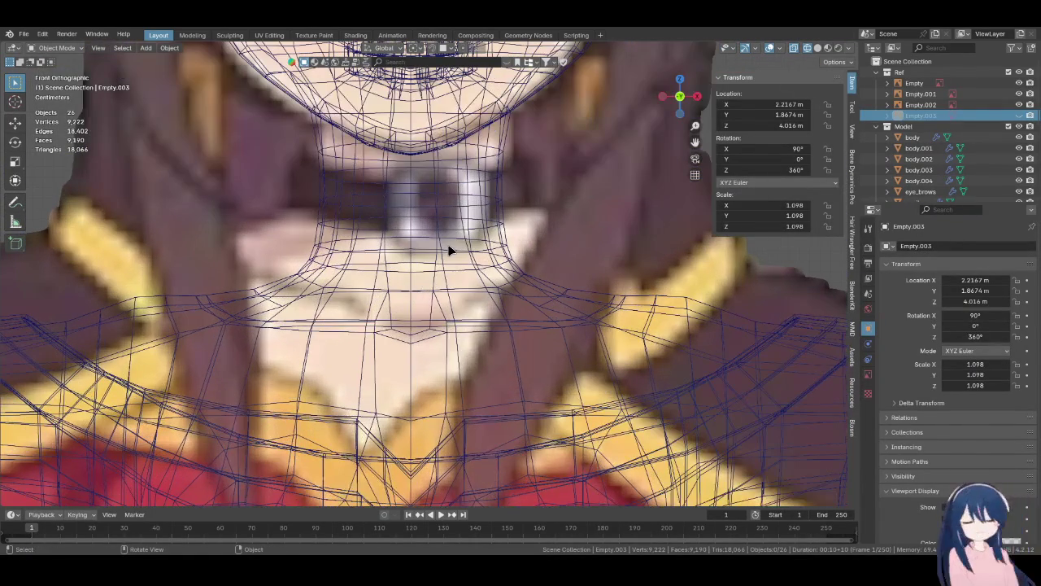
{"action": "scroll", "coordinate": [458, 258], "scroll_direction": "up", "scroll_amount": 1}
{"action": "scroll", "coordinate": [458, 252], "scroll_direction": "up", "scroll_amount": 2}
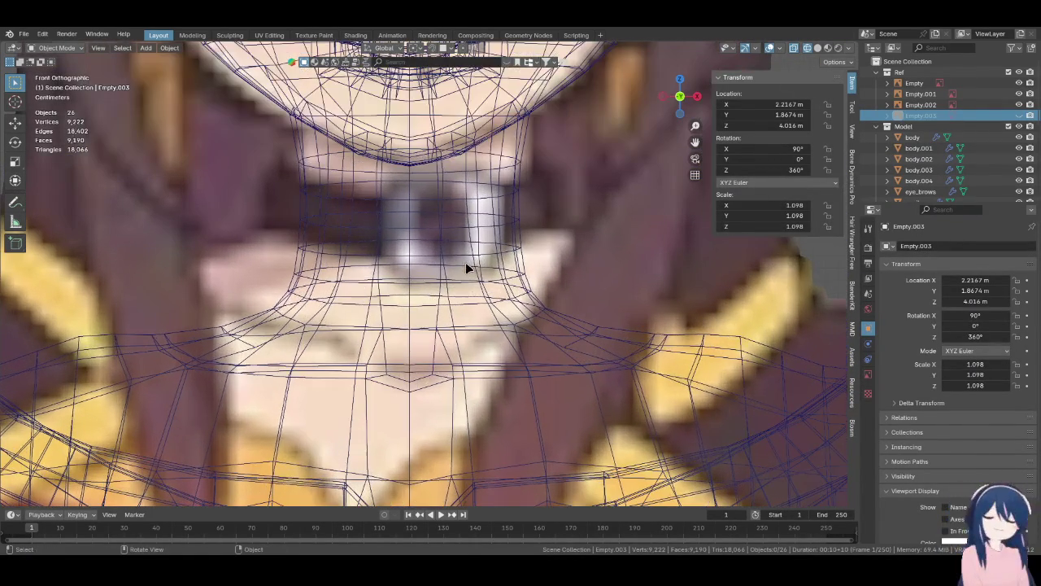
{"action": "left_click", "coordinate": [458, 242]}
{"action": "key", "text": "Tab"}
- Add a second neck edge loop to the selection, checking it in solid and wireframe shading
{"action": "key", "text": "z"}
{"action": "left_click", "coordinate": [485, 239]}
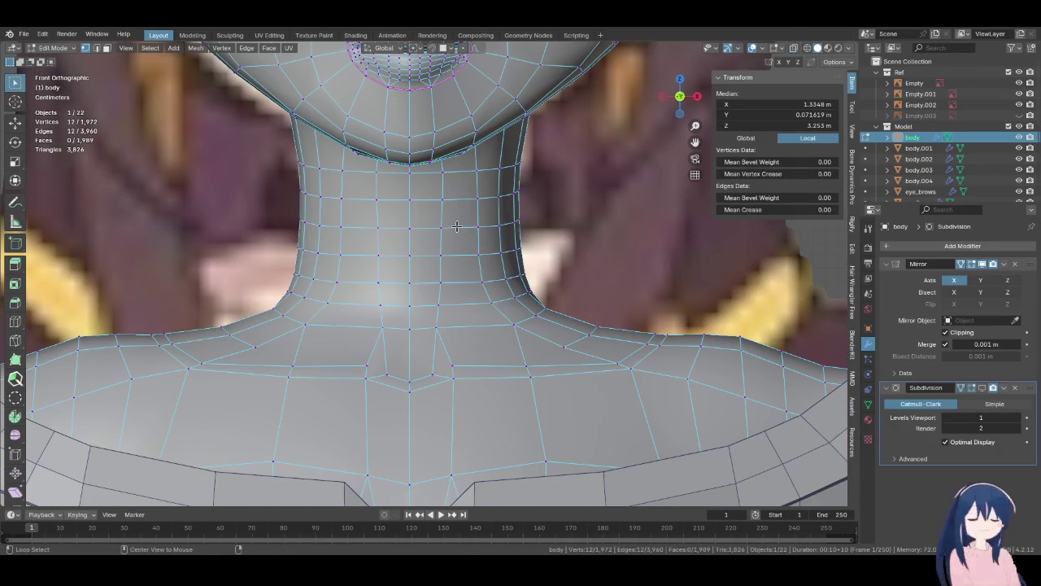
{"action": "left_click", "coordinate": [458, 253], "text": "alt+shift"}
{"action": "key", "text": "z"}
{"action": "left_click", "coordinate": [515, 278]}
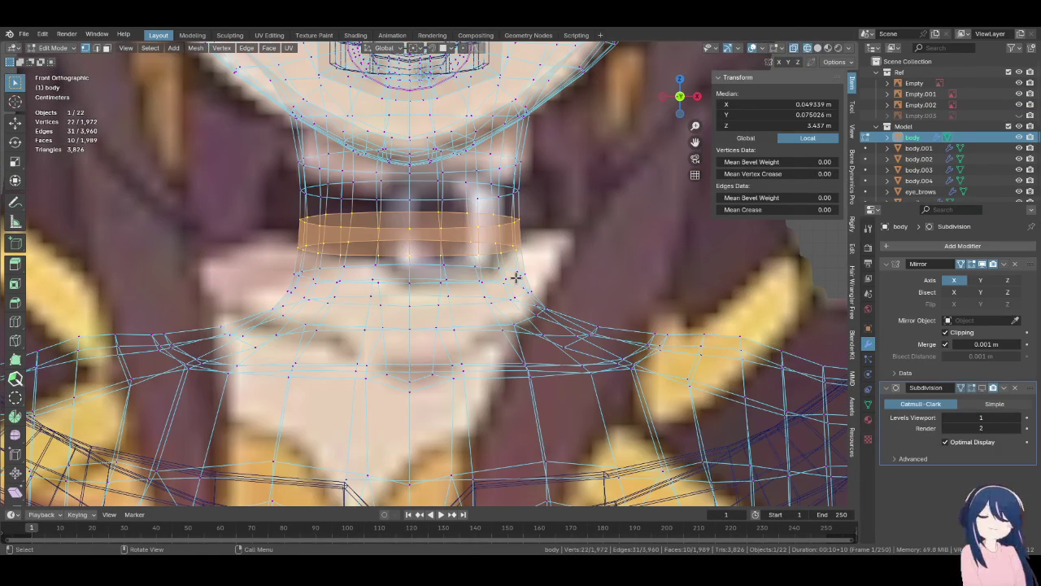
{"action": "key", "text": "z"}
{"action": "left_click", "coordinate": [493, 261]}
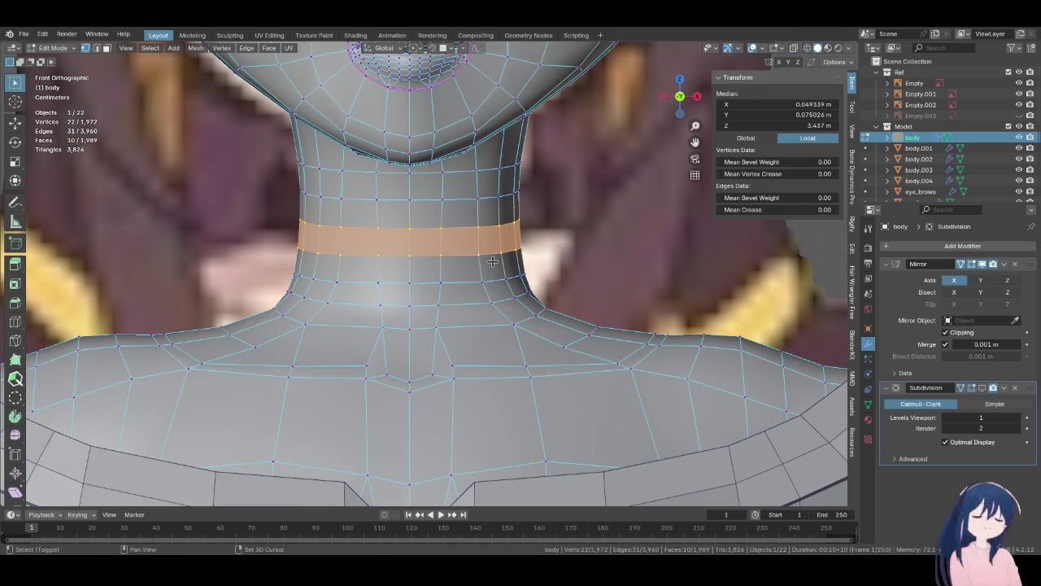
- Duplicate the neck face ring in place and separate it into its own object, body.005
{"action": "key", "text": "shift+d"}
{"action": "right_click", "coordinate": [493, 261]}
{"action": "key", "text": "p"}
{"action": "left_click", "coordinate": [492, 261]}
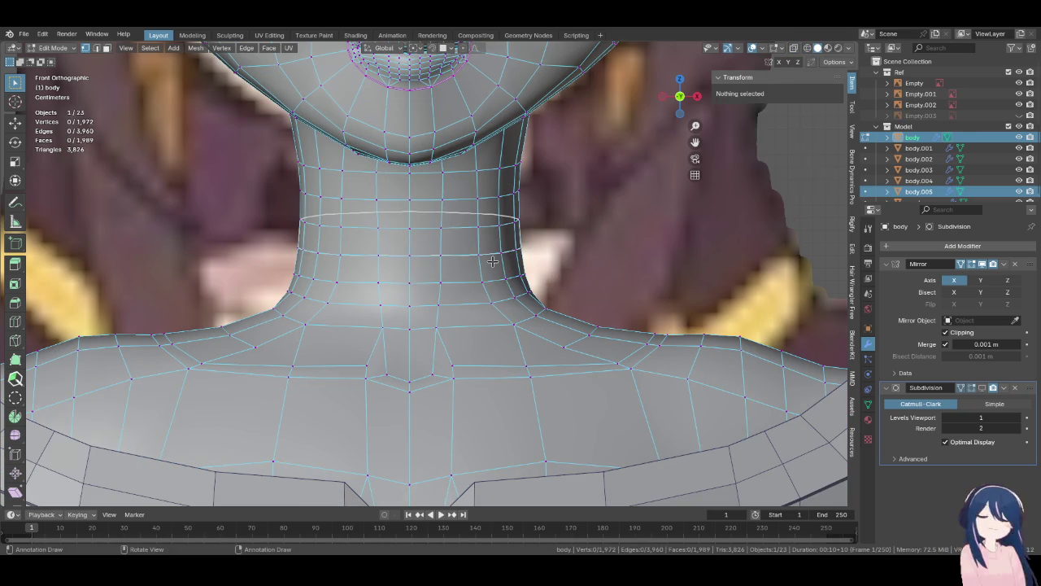
{"action": "key", "text": "Tab"}
{"action": "left_click", "coordinate": [487, 249]}
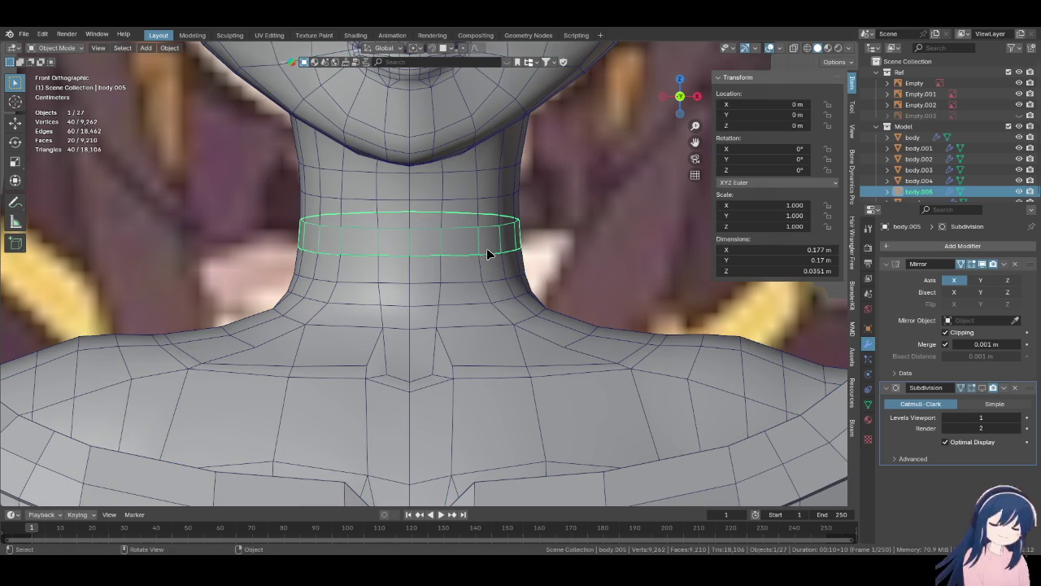
- Hide the Ref collection, frame body.005 from the right side, and edit its top edge loop
{"action": "key", "text": "KP_3"}
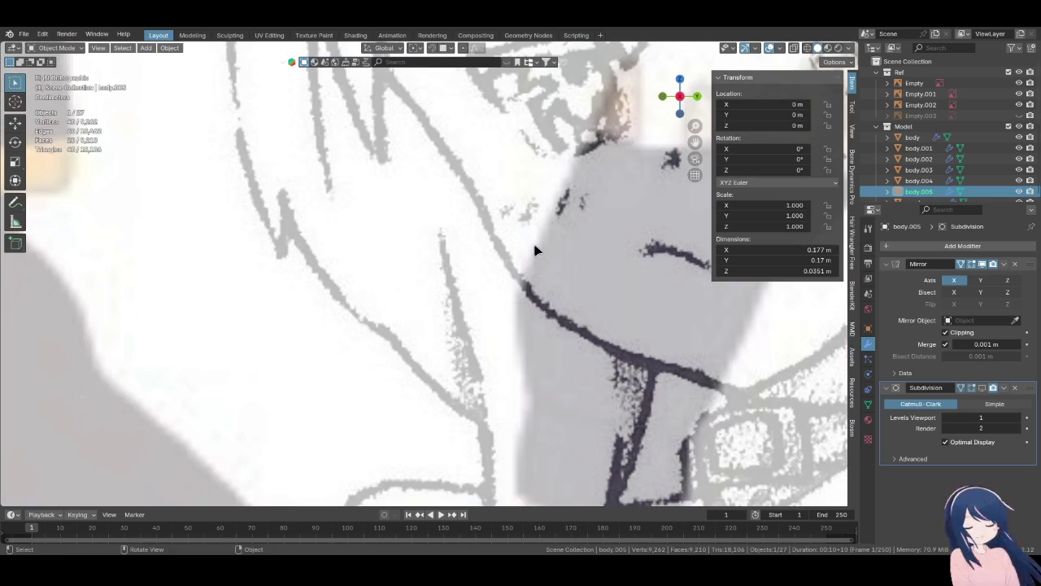
{"action": "left_click", "coordinate": [1008, 72]}
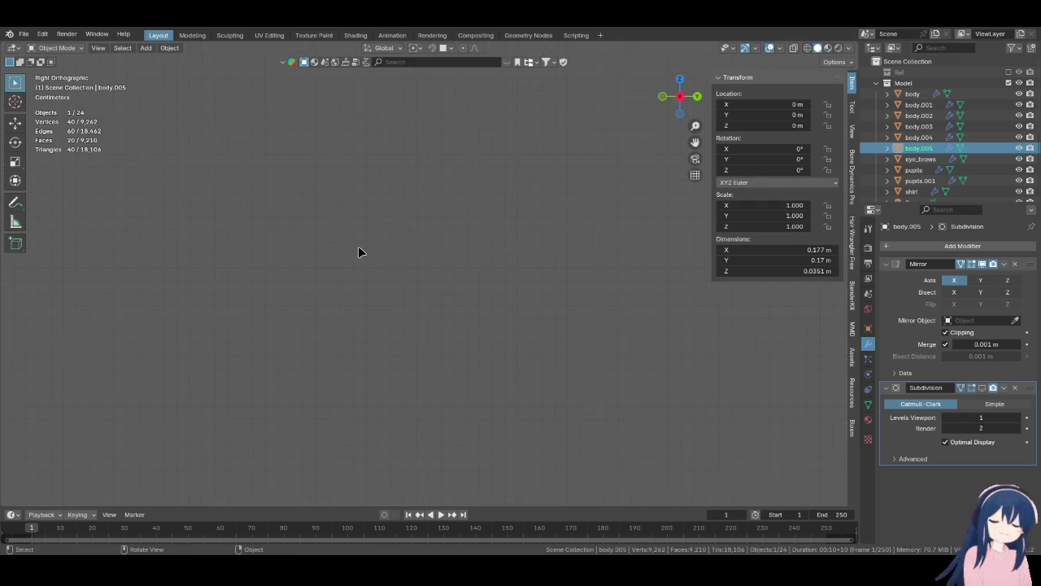
{"action": "key", "text": "KP_Decimal"}
{"action": "scroll", "coordinate": [358, 252], "scroll_direction": "down", "scroll_amount": 2}
{"action": "scroll", "coordinate": [358, 252], "scroll_direction": "down", "scroll_amount": 2}
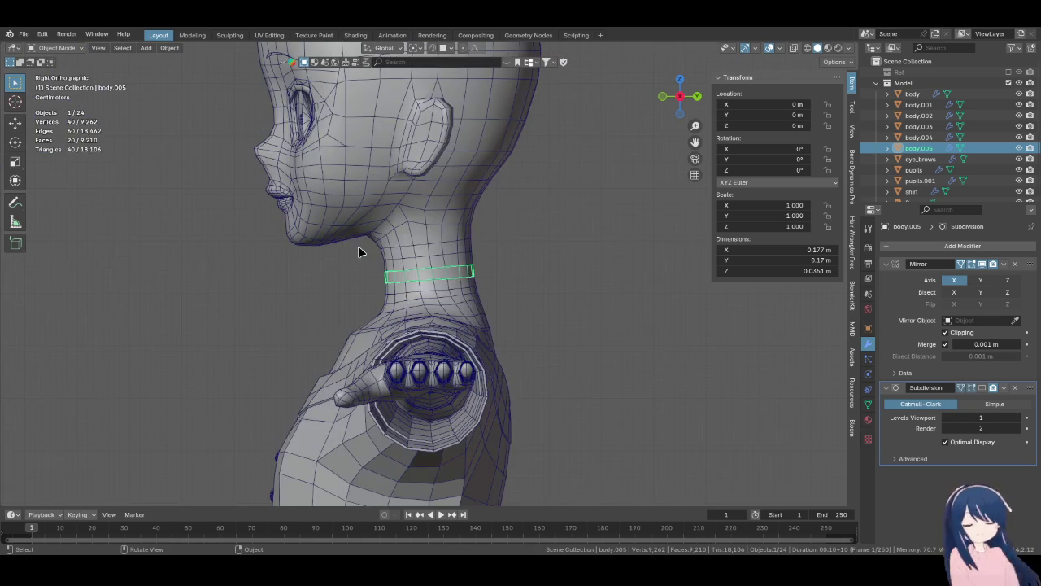
{"action": "scroll", "coordinate": [358, 252], "scroll_direction": "up", "scroll_amount": 5}
{"action": "scroll", "coordinate": [382, 269], "scroll_direction": "up", "scroll_amount": 3}
{"action": "key", "text": "Tab"}
{"action": "left_click", "coordinate": [404, 253], "text": "alt"}
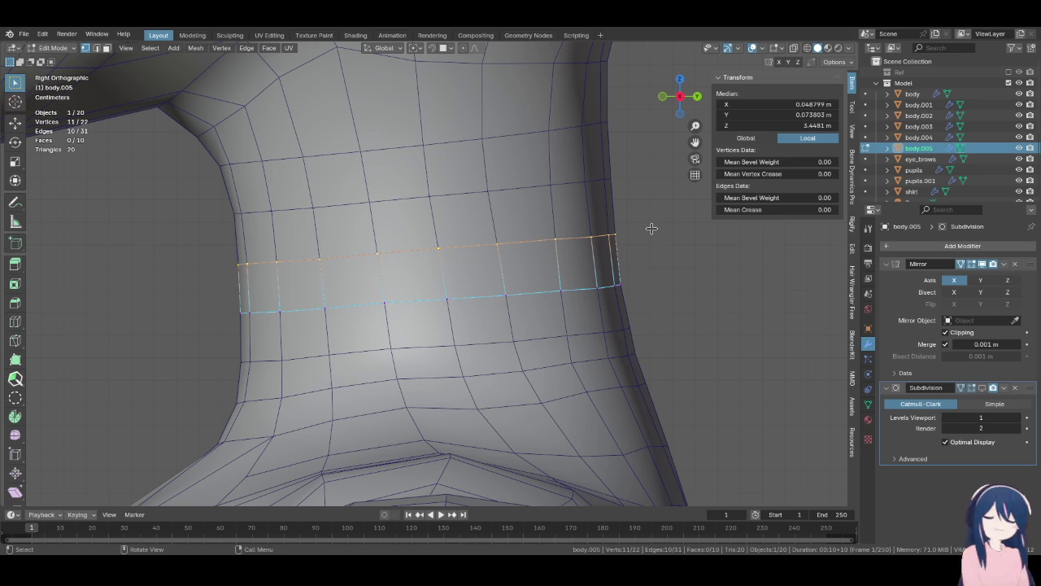
- From the front view, select the whole band and fatten it outward by 0.00202 m
{"action": "scroll", "coordinate": [484, 323], "scroll_direction": "down", "scroll_amount": 2}
{"action": "scroll", "coordinate": [483, 323], "scroll_direction": "down", "scroll_amount": 3}
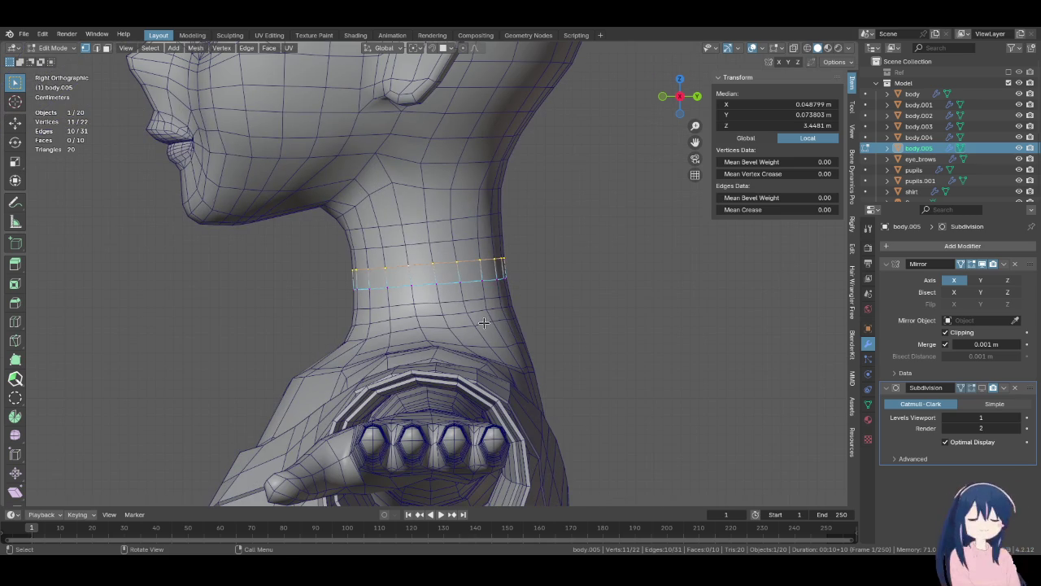
{"action": "key", "text": "KP_1"}
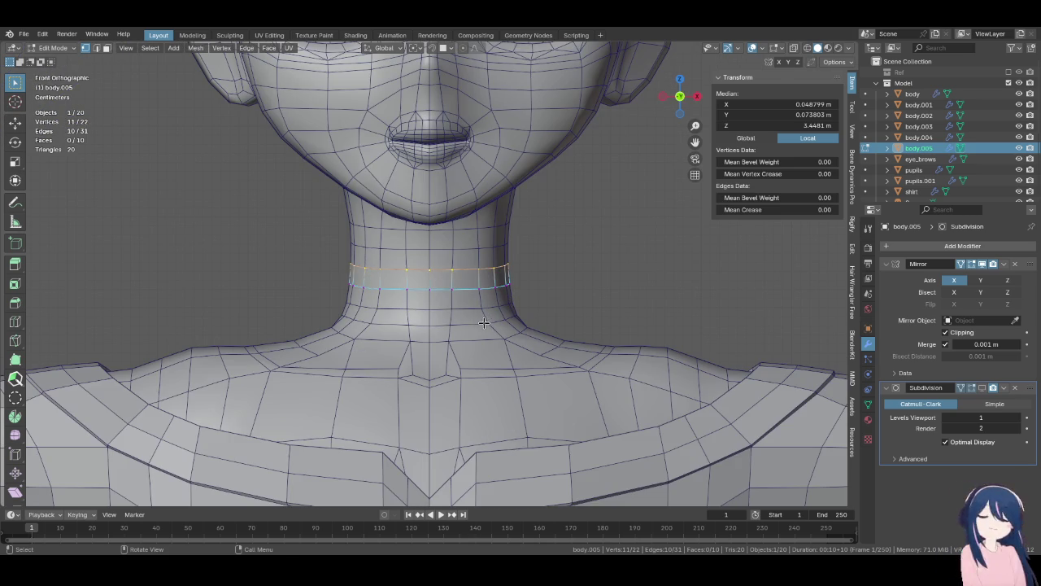
{"action": "key", "text": "a"}
{"action": "scroll", "coordinate": [483, 323], "scroll_direction": "up", "scroll_amount": 4}
{"action": "key", "text": "alt+s"}
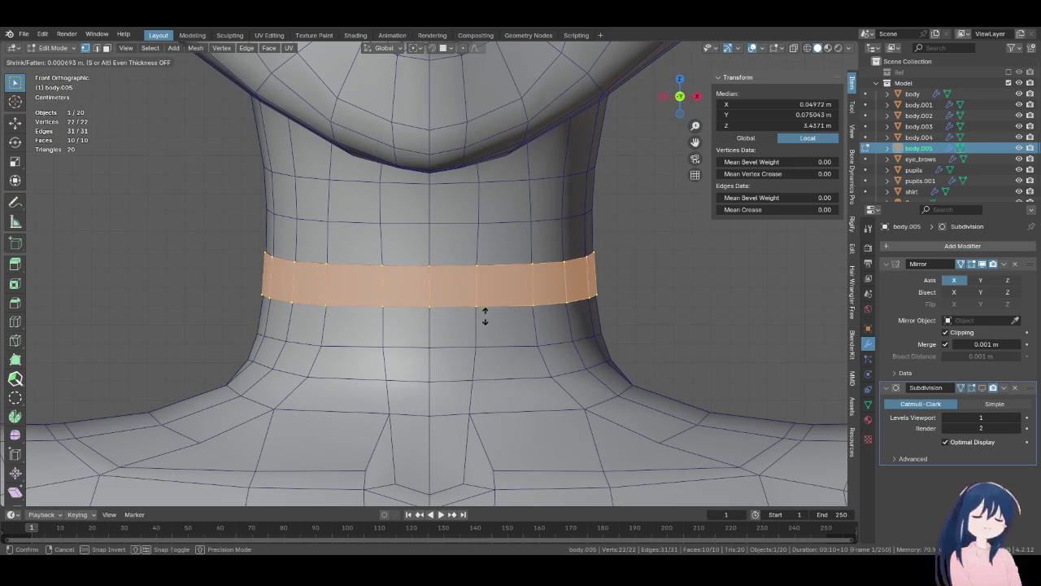
{"action": "left_click", "coordinate": [488, 303]}
- Scale the band taller along Z and raise it slightly
{"action": "key", "text": "s"}
{"action": "key", "text": "z"}
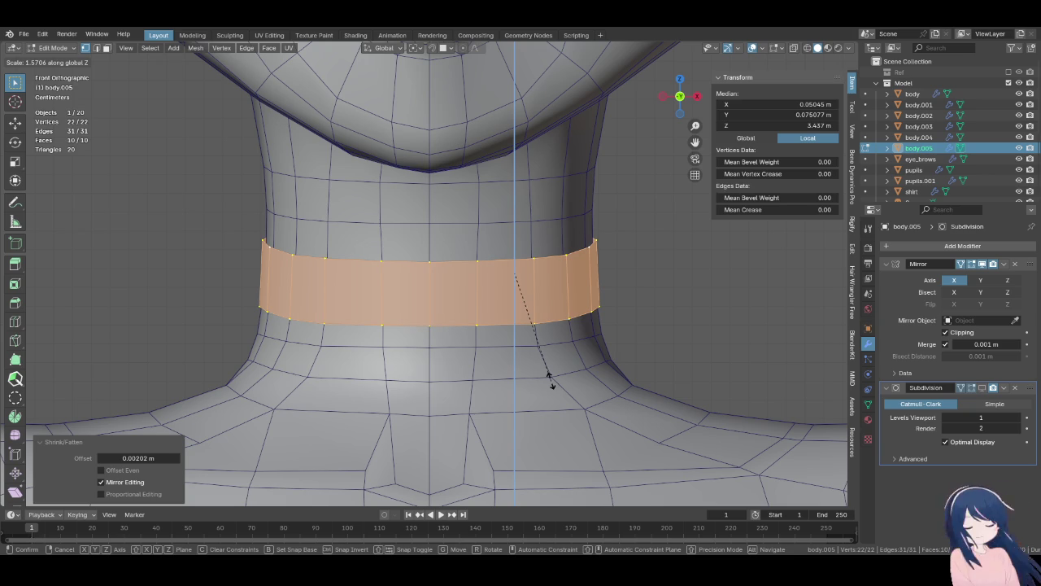
{"action": "left_click", "coordinate": [551, 384]}
{"action": "key", "text": "g"}
{"action": "key", "text": "z"}
{"action": "left_click", "coordinate": [551, 294]}
- Add a loop cut around the middle of the band
{"action": "key", "text": "z"}
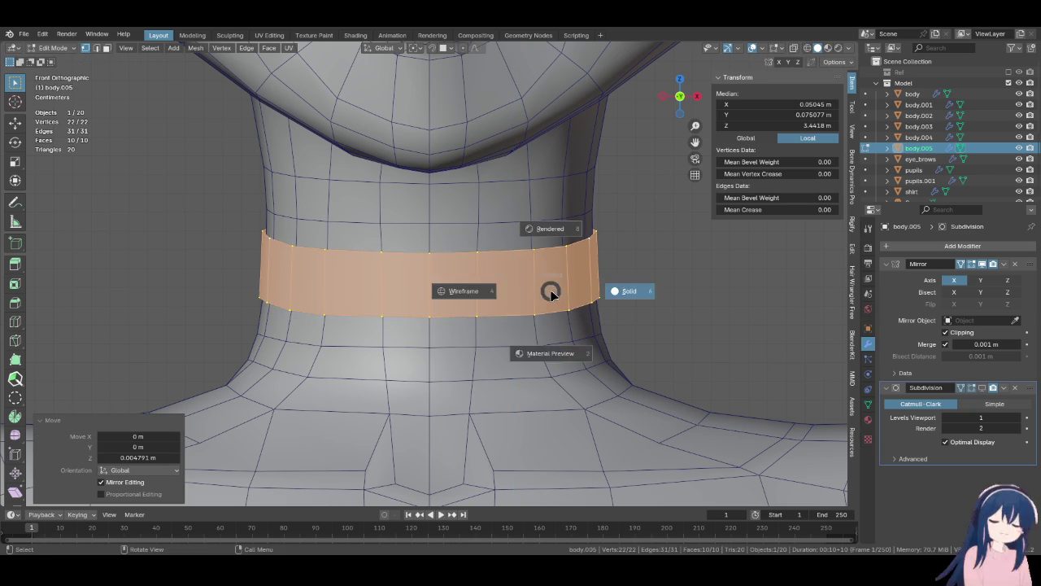
{"action": "left_click", "coordinate": [527, 290]}
{"action": "key", "text": "z"}
{"action": "left_click", "coordinate": [573, 318]}
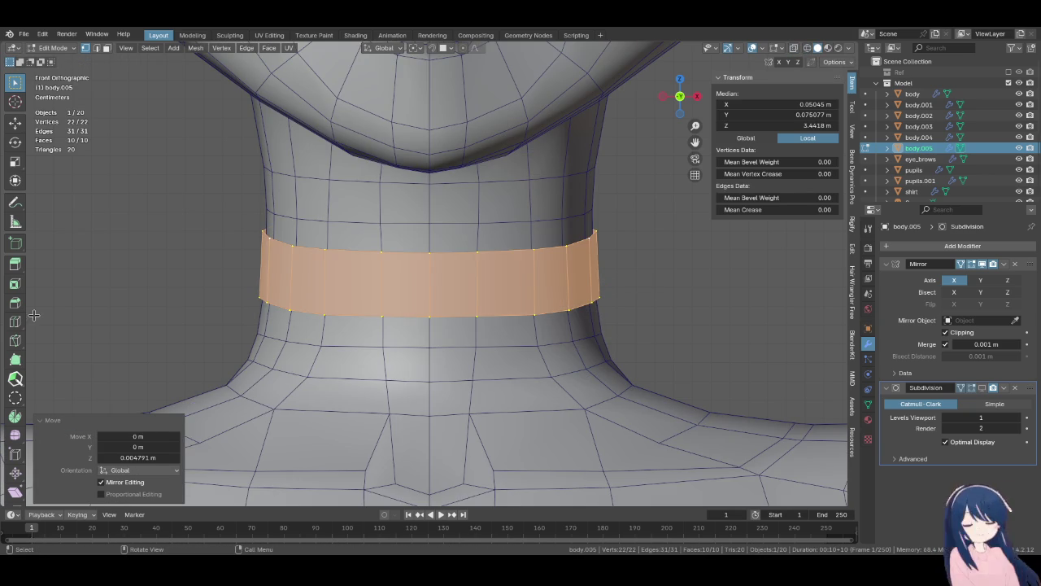
{"action": "left_click", "coordinate": [15, 322]}
{"action": "left_click", "coordinate": [586, 269]}
{"action": "middle_click_drag", "start_coordinate": [621, 290], "coordinate": [500, 290]}
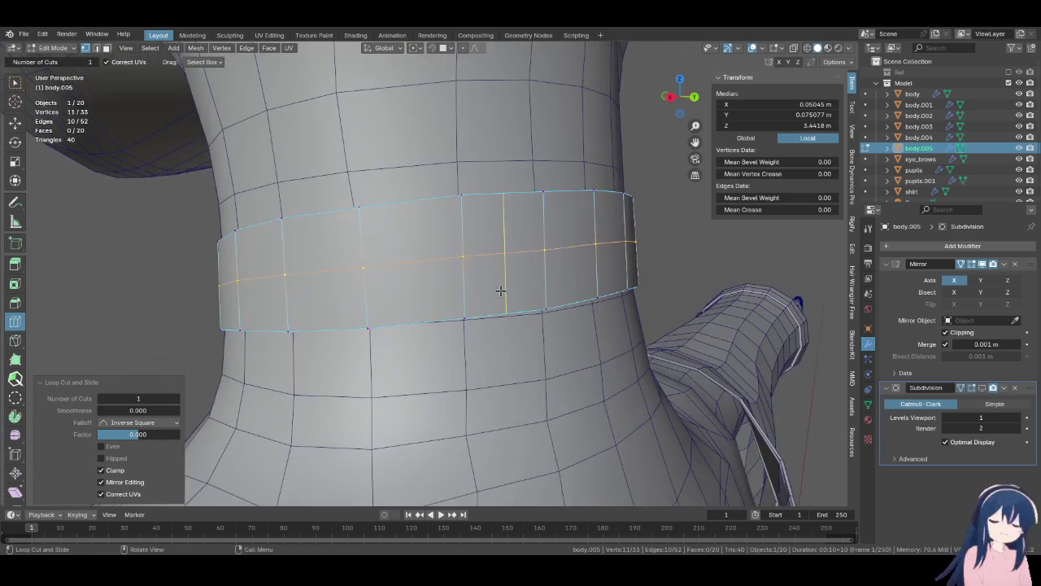
- Relax the band's top and bottom edge loops
{"action": "scroll", "coordinate": [501, 291], "scroll_direction": "up", "scroll_amount": 3}
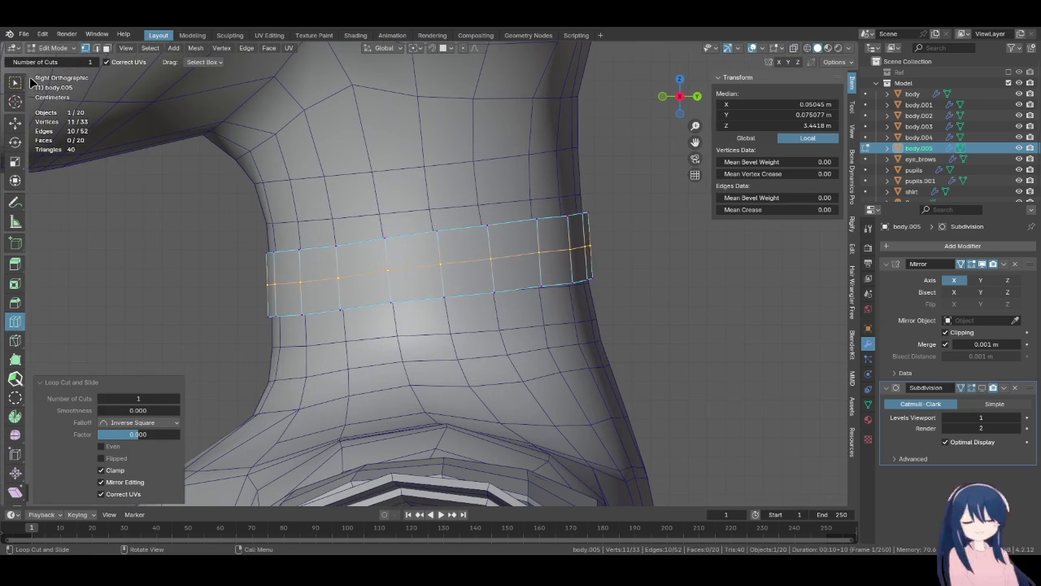
{"action": "key", "text": "w"}
{"action": "left_click", "coordinate": [408, 238], "text": "alt"}
{"action": "key", "text": "F3"}
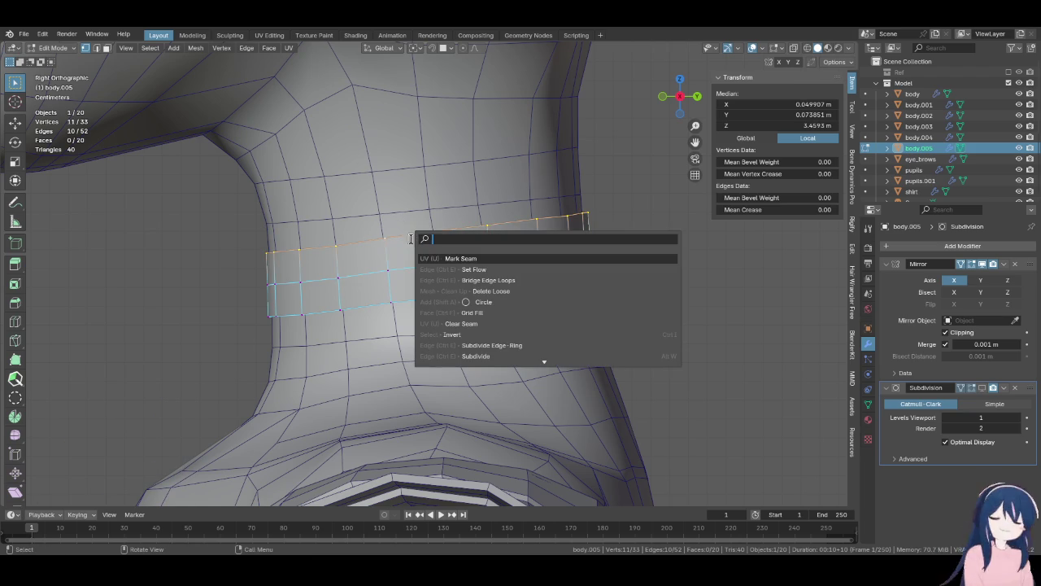
{"action": "right_click", "coordinate": [383, 243]}
{"action": "mouse_move", "coordinate": [308, 261]}
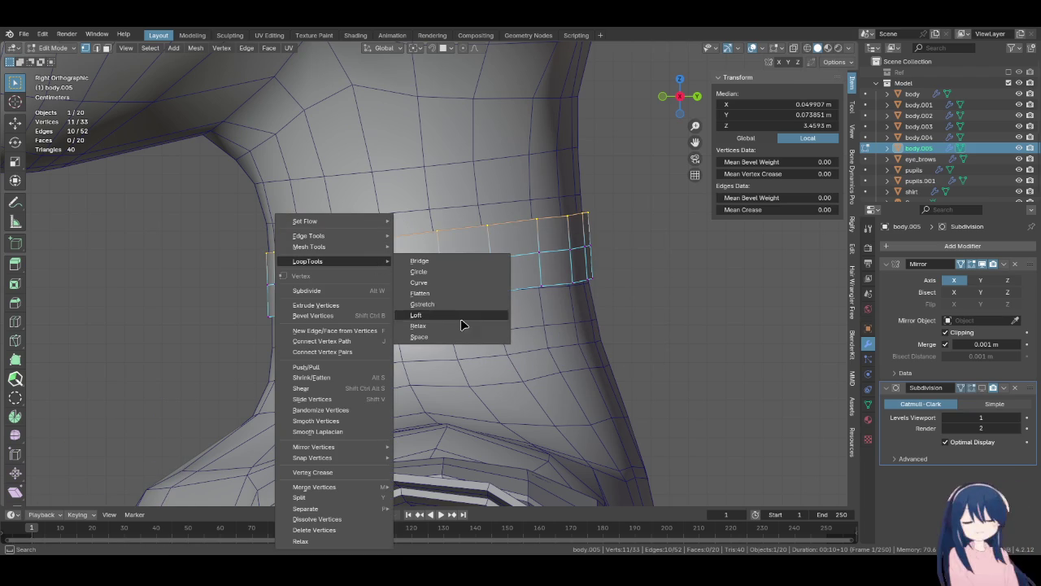
{"action": "left_click", "coordinate": [457, 325]}
{"action": "left_click", "coordinate": [459, 292], "text": "alt"}
{"action": "right_click", "coordinate": [459, 291]}
{"action": "left_click", "coordinate": [501, 324]}
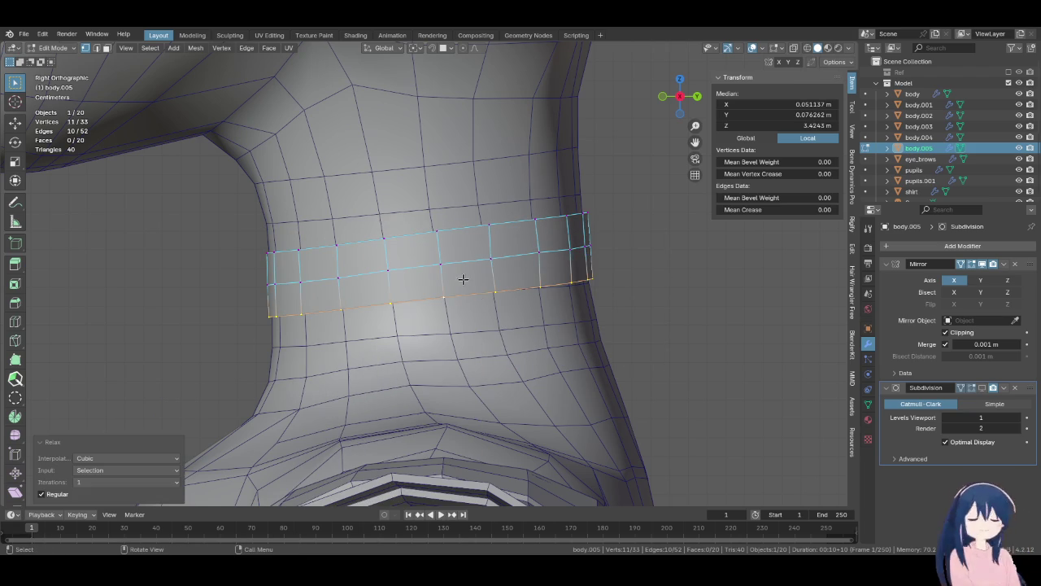
- Apply Set Edge Flow to the band's middle edge loop
{"action": "left_click", "coordinate": [459, 264], "text": "alt"}
{"action": "key", "text": "F3"}
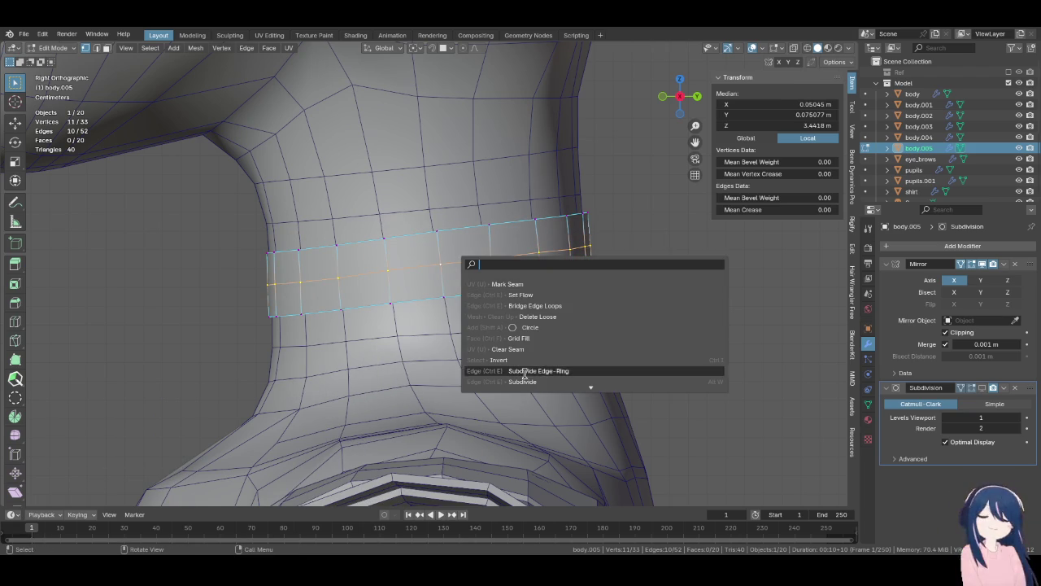
{"action": "left_click", "coordinate": [525, 294]}
{"action": "key", "text": "KP_1"}
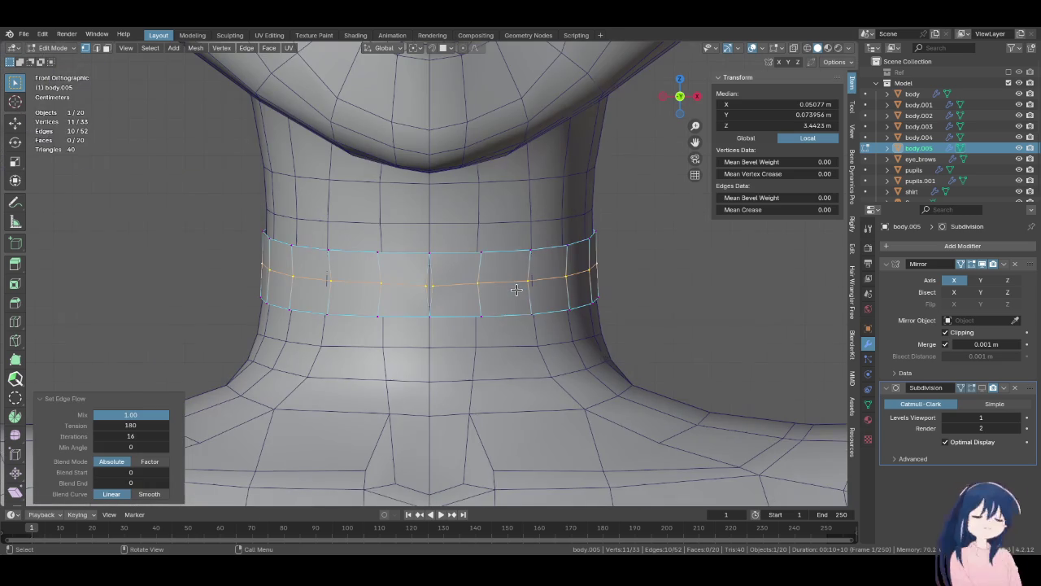
{"action": "scroll", "coordinate": [516, 289], "scroll_direction": "up", "scroll_amount": 2}
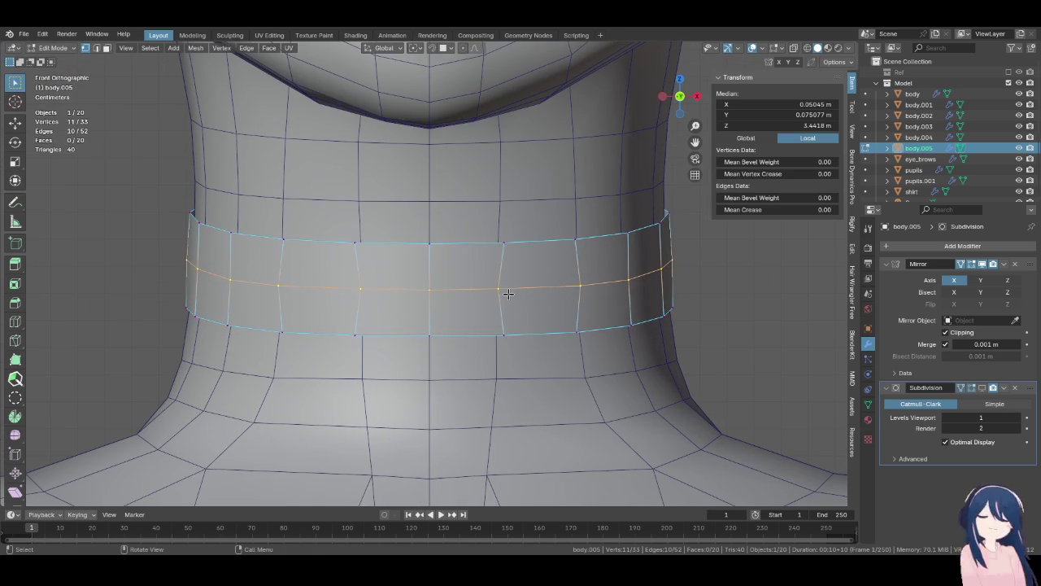
- Relax the middle loop with LoopTools, then zoom in on it in Right Orthographic view
{"action": "left_click", "coordinate": [546, 336], "text": "alt"}
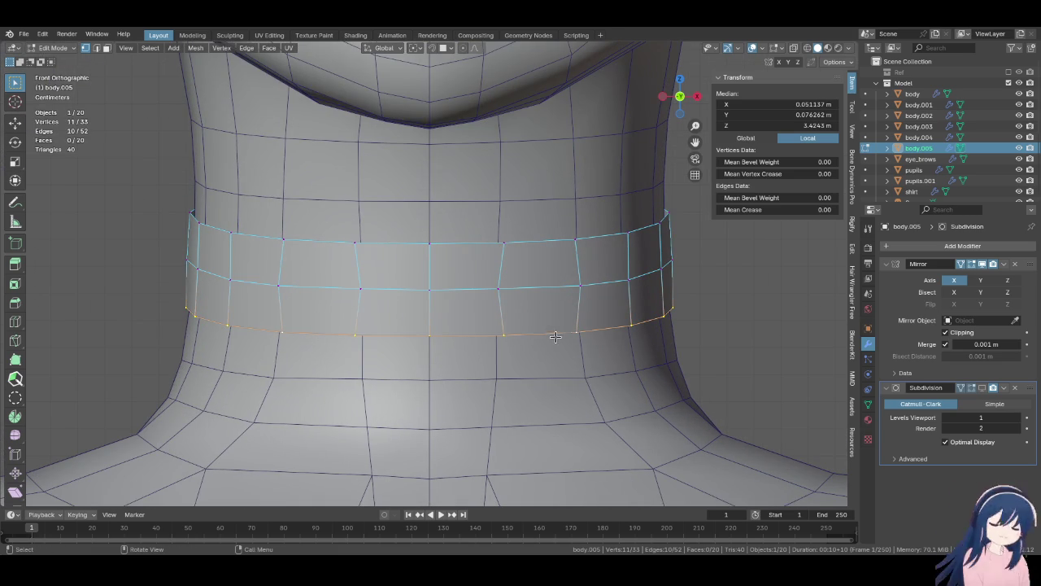
{"action": "left_click", "coordinate": [503, 303], "text": "alt"}
{"action": "middle_click_drag", "start_coordinate": [502, 303], "coordinate": [484, 295]}
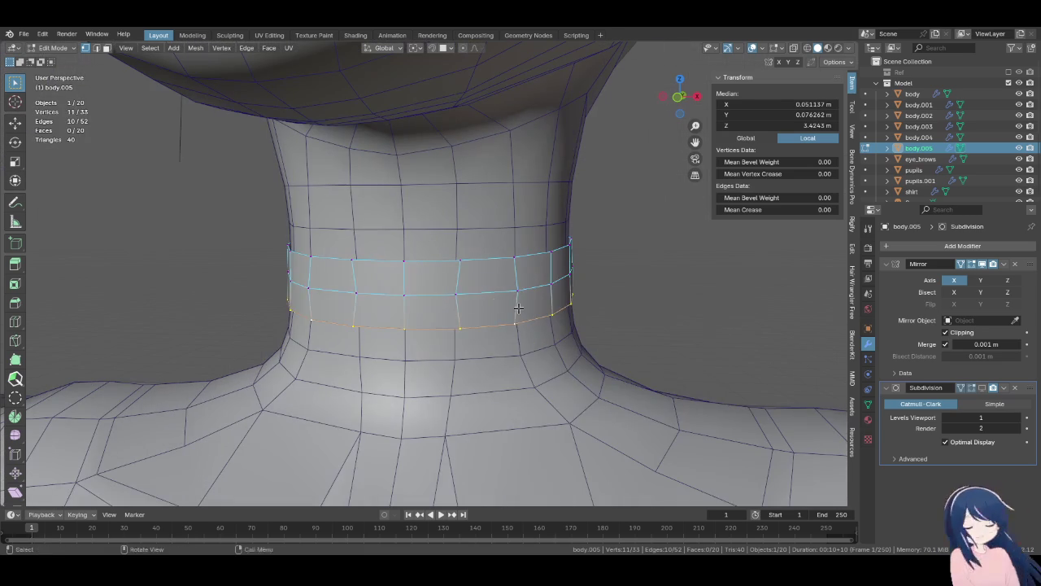
{"action": "key", "text": "F3"}
{"action": "right_click", "coordinate": [488, 261]}
{"action": "mouse_move", "coordinate": [453, 261]}
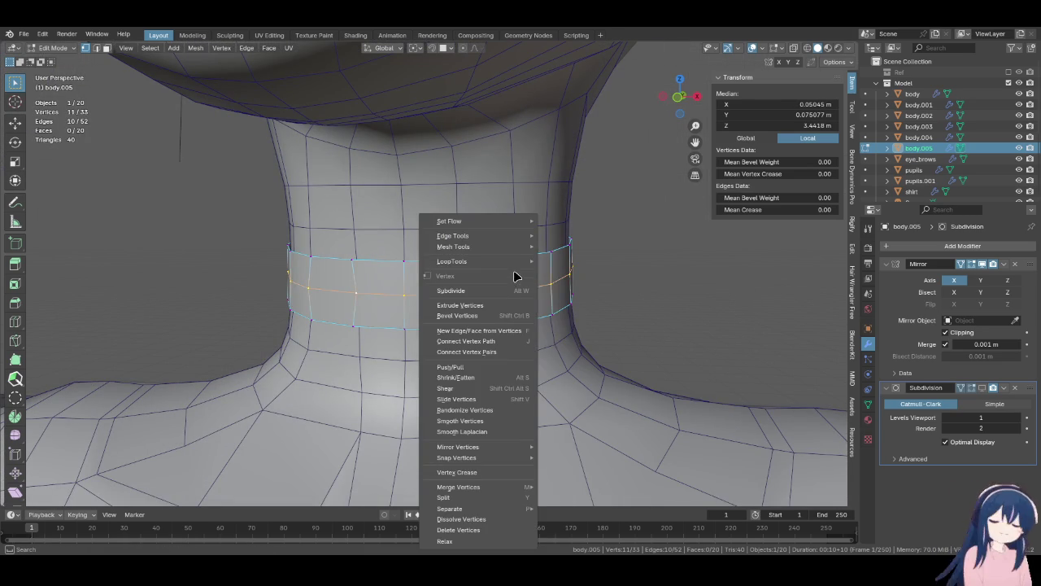
{"action": "left_click", "coordinate": [581, 325]}
{"action": "middle_click_drag", "start_coordinate": [502, 314], "coordinate": [319, 312]}
{"action": "key", "text": "KP_3"}
{"action": "scroll", "coordinate": [319, 311], "scroll_direction": "up", "scroll_amount": 1}
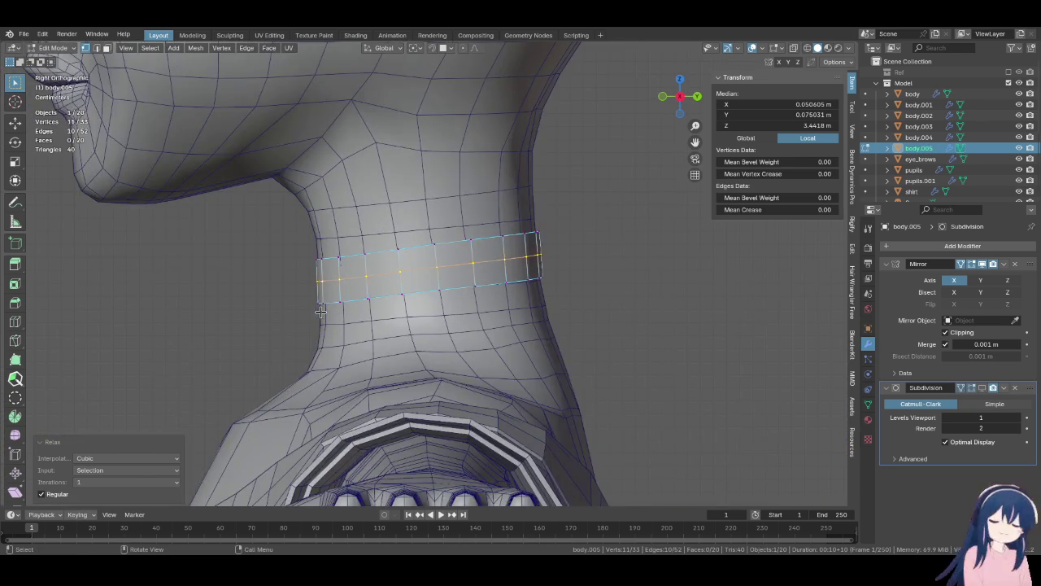
{"action": "scroll", "coordinate": [321, 311], "scroll_direction": "up", "scroll_amount": 2}
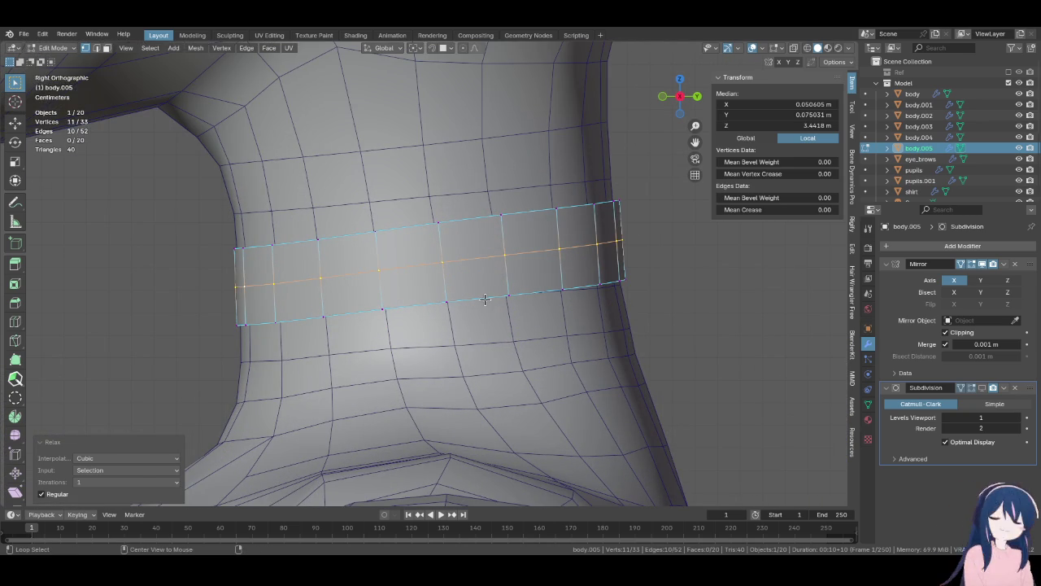
- Tilt the band's lower and upper edge loops, and squash the upper loop vertically
{"action": "left_click", "coordinate": [536, 292], "text": "alt"}
{"action": "key", "text": "r"}
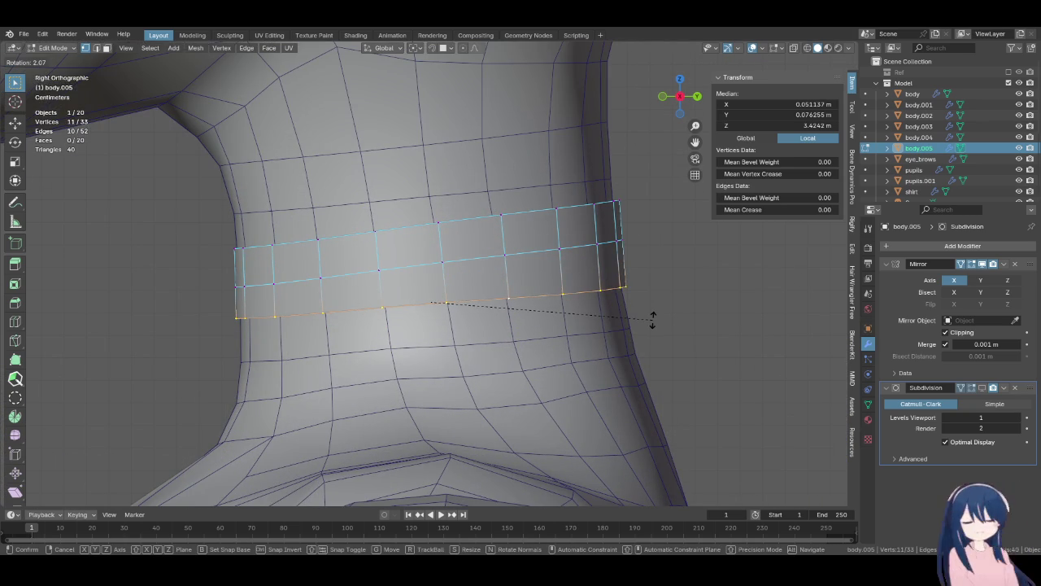
{"action": "left_click", "coordinate": [652, 317]}
{"action": "left_click", "coordinate": [469, 218], "text": "alt"}
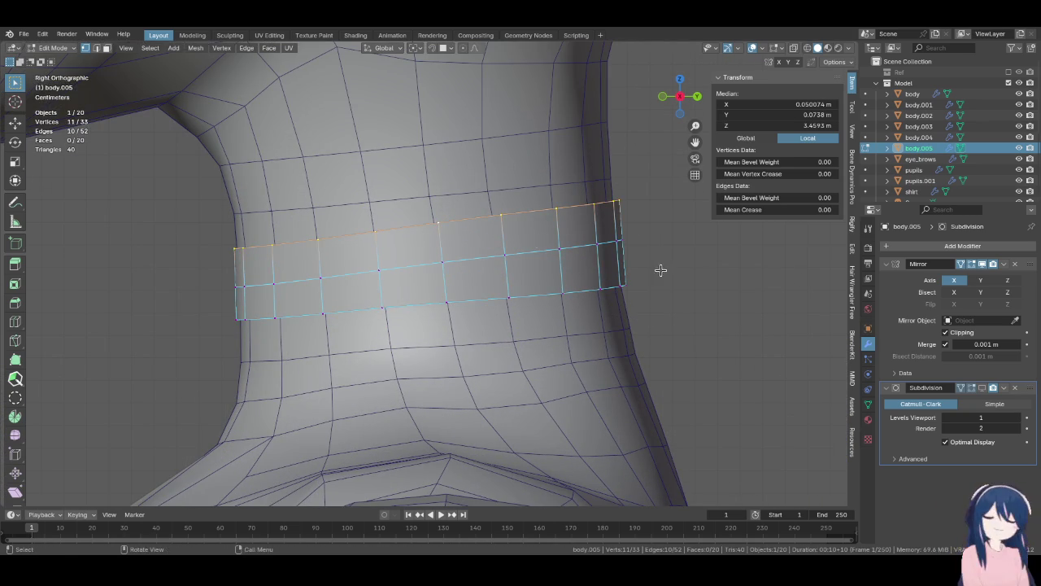
{"action": "key", "text": "r"}
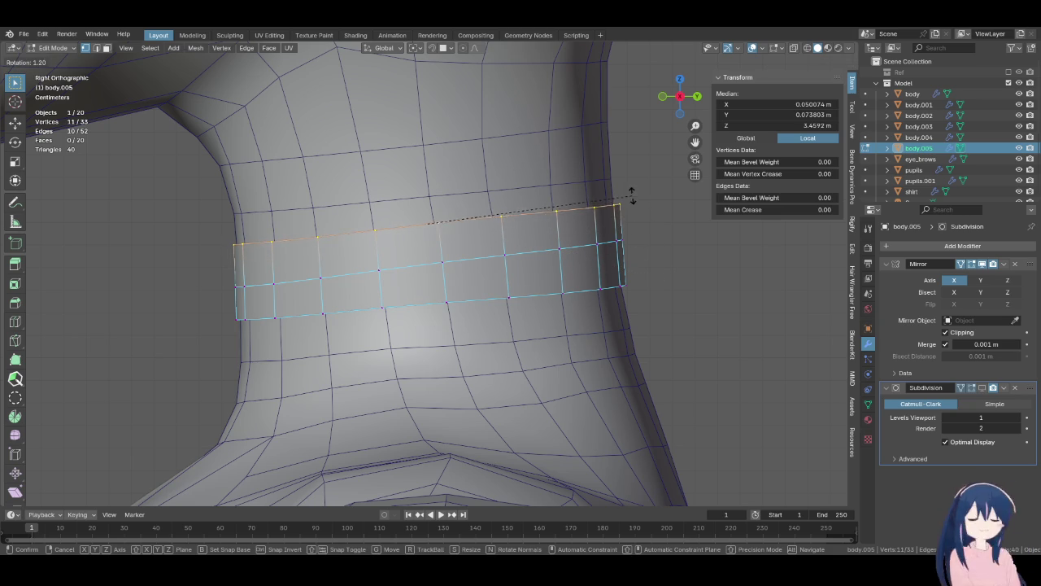
{"action": "left_click", "coordinate": [634, 200]}
{"action": "key", "text": "s"}
{"action": "key", "text": "z"}
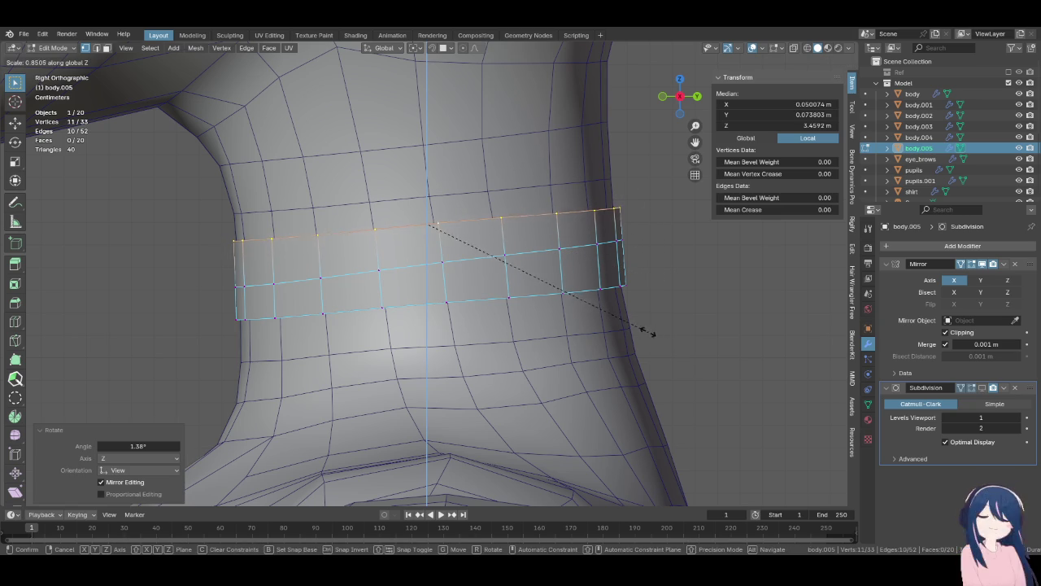
{"action": "left_click", "coordinate": [642, 325]}
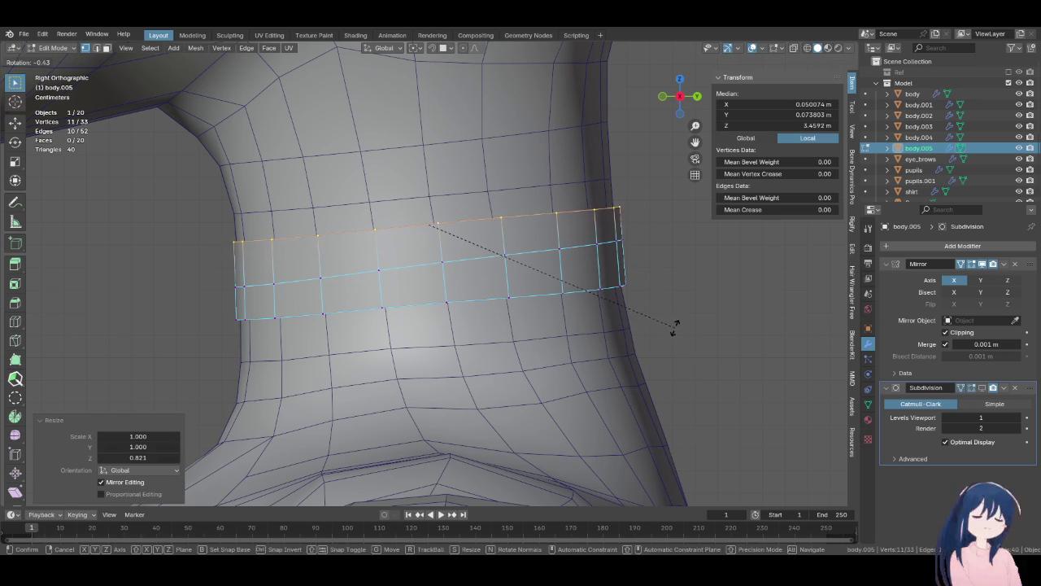
- Flatten the middle loop with S Z 0, rotate it -5.49°, and nudge it 0.000289 m along Y
{"action": "left_click", "coordinate": [511, 264], "text": "alt"}
{"action": "key", "text": "s"}
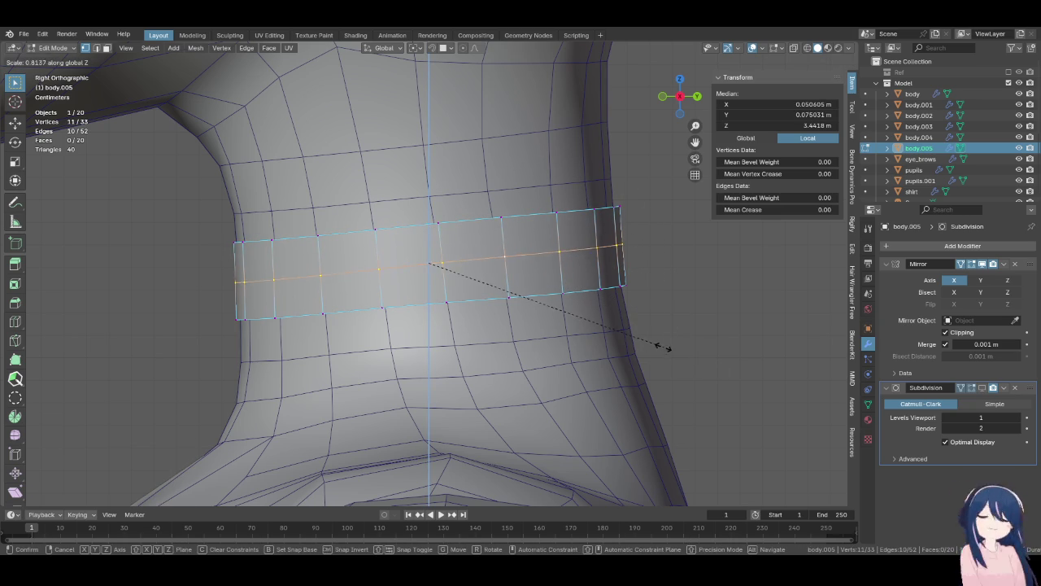
{"action": "right_click", "coordinate": [533, 280]}
{"action": "key", "text": "s"}
{"action": "key", "text": "z"}
{"action": "key", "text": "0"}
{"action": "key", "text": "Return"}
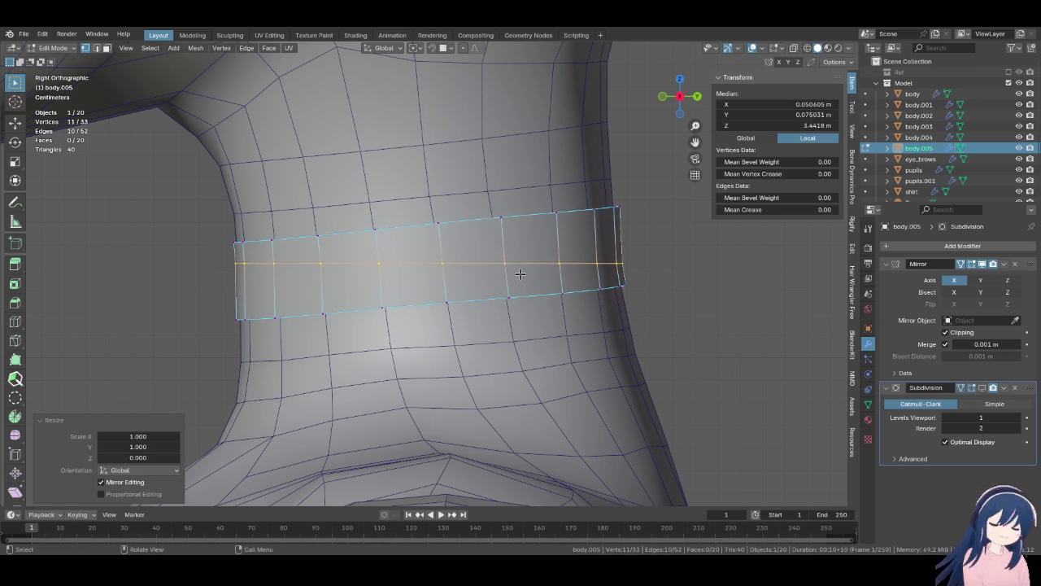
{"action": "key", "text": "r"}
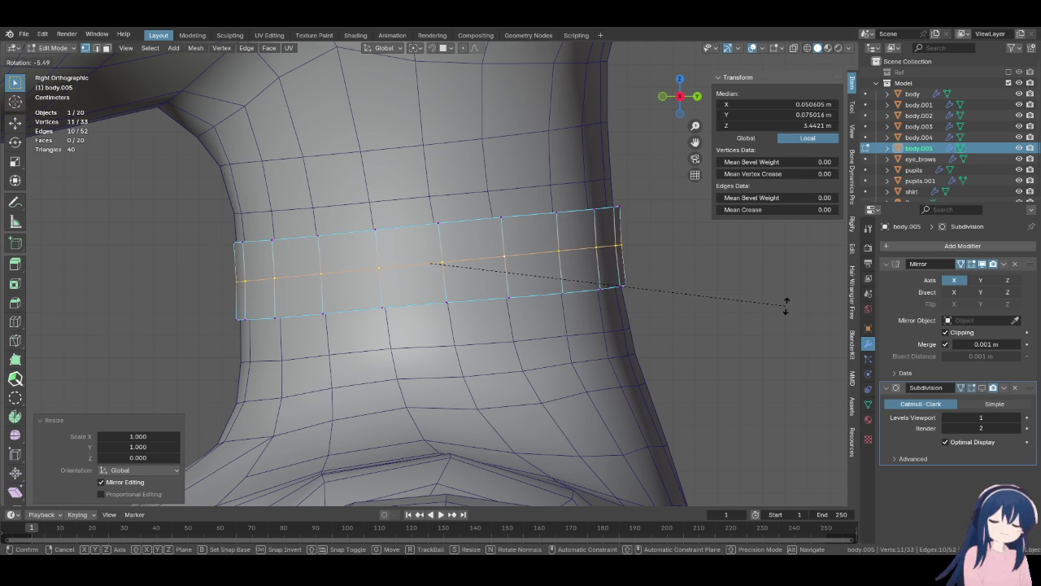
{"action": "left_click", "coordinate": [786, 306]}
{"action": "key", "text": "g"}
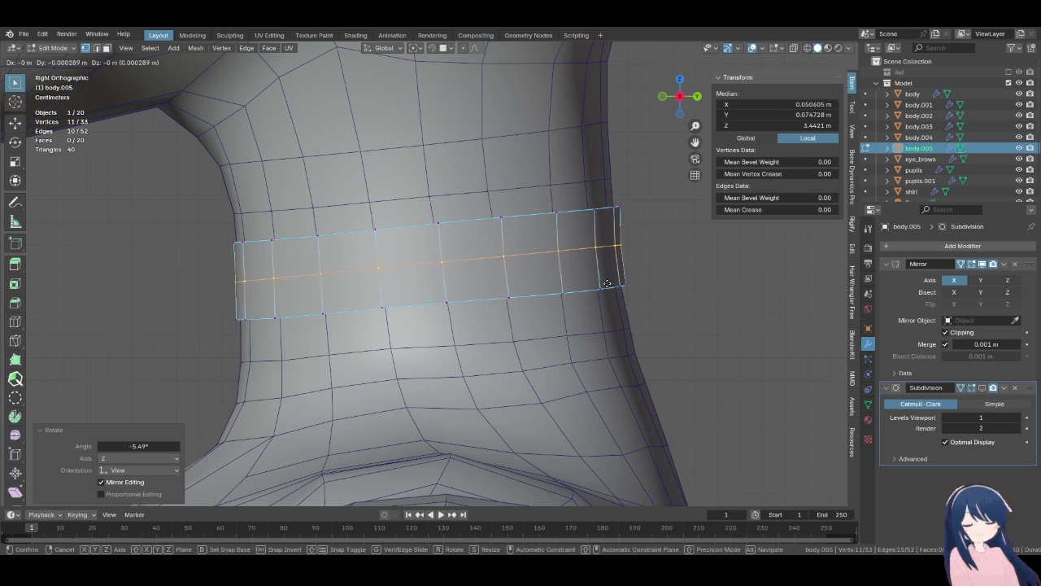
{"action": "left_click", "coordinate": [608, 283]}
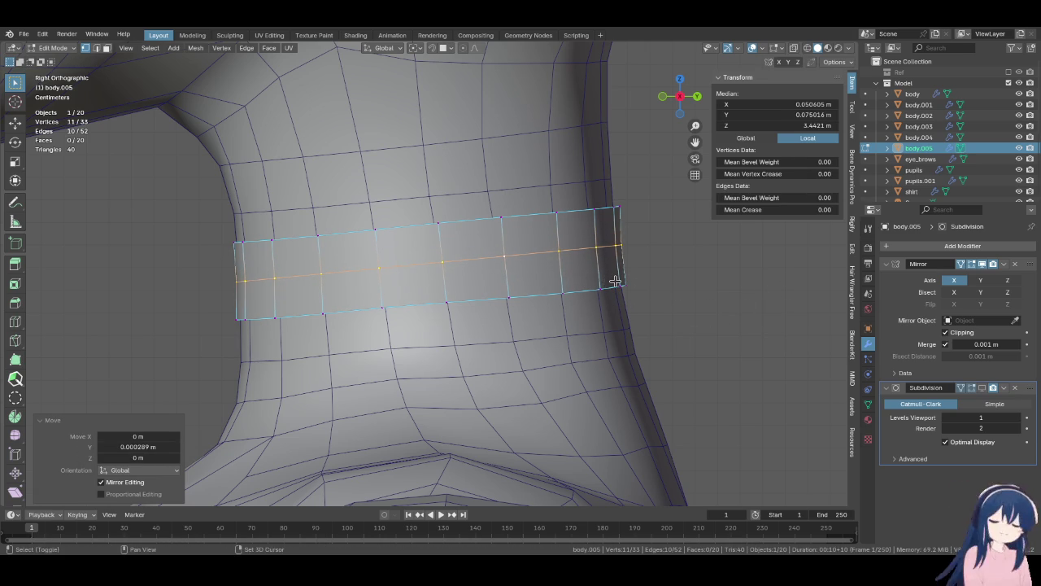
- Try Set Edge Flow on the middle loop, undo it, and search the Add Modifier list
{"action": "key", "text": "F3"}
{"action": "left_click", "coordinate": [618, 284]}
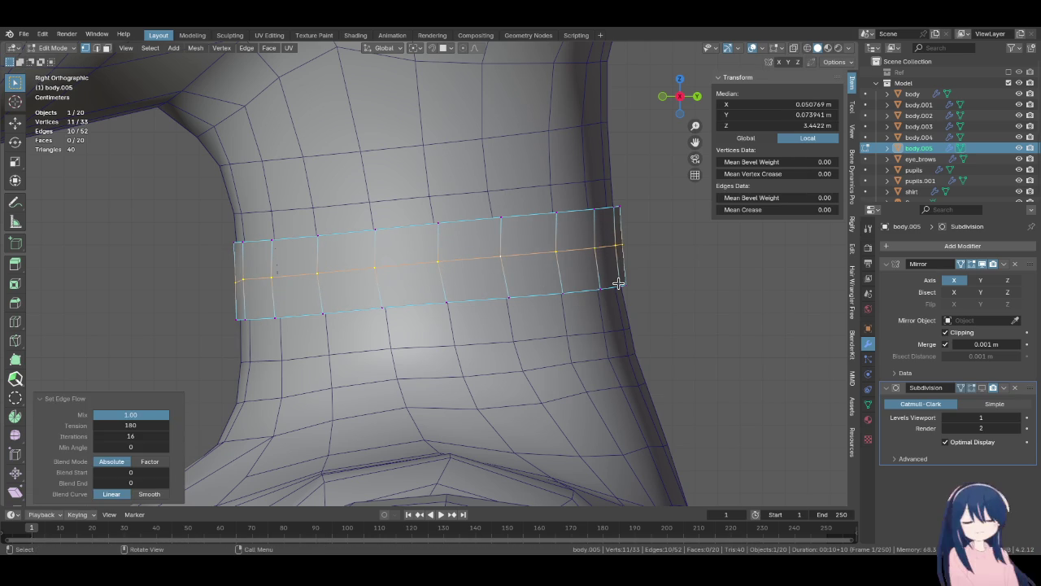
{"action": "key", "text": "ctrl+z"}
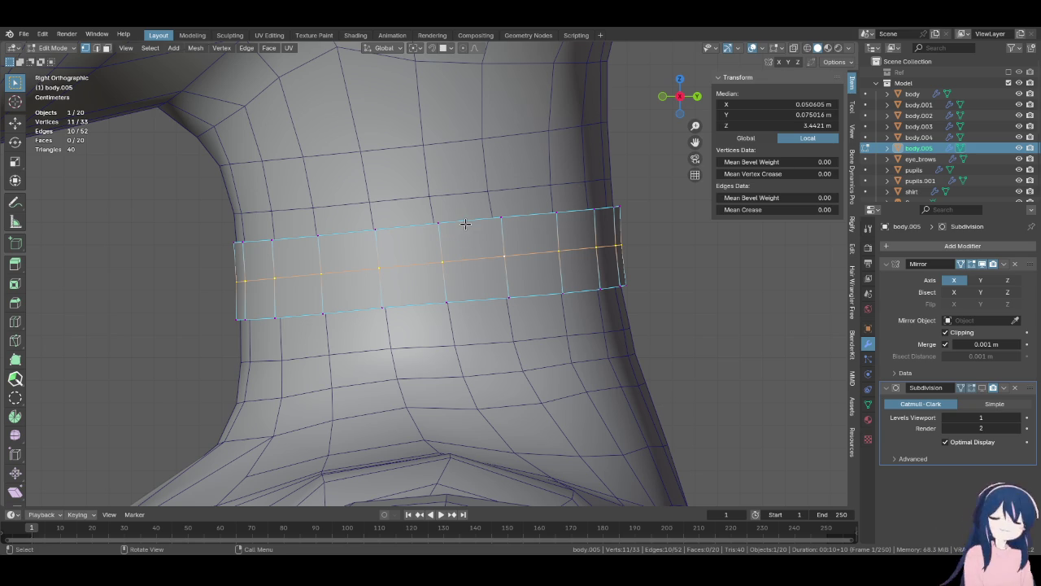
{"action": "key", "text": "KP_1"}
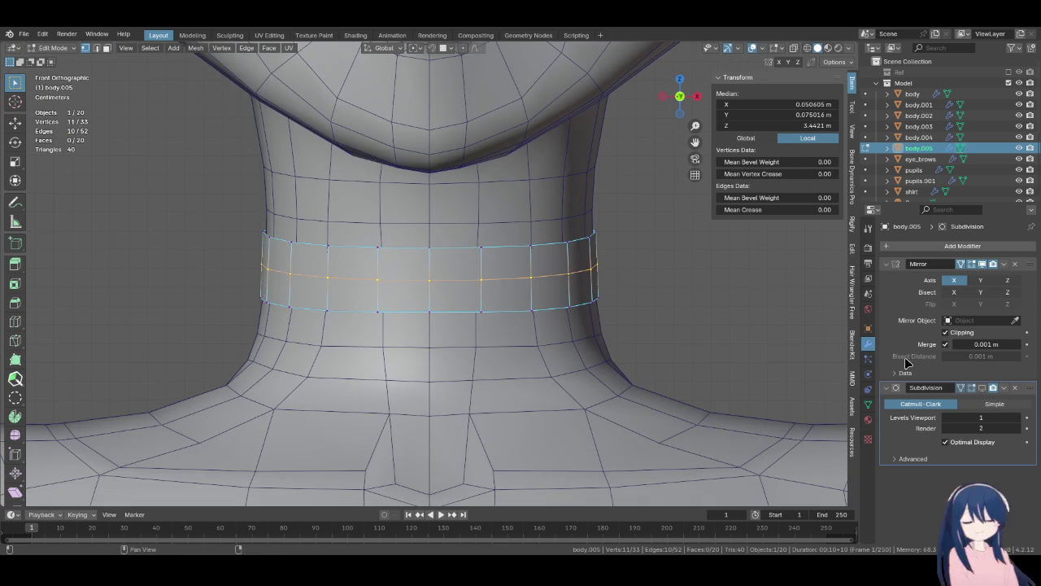
{"action": "left_click", "coordinate": [926, 245]}
{"action": "type", "text": "s"}
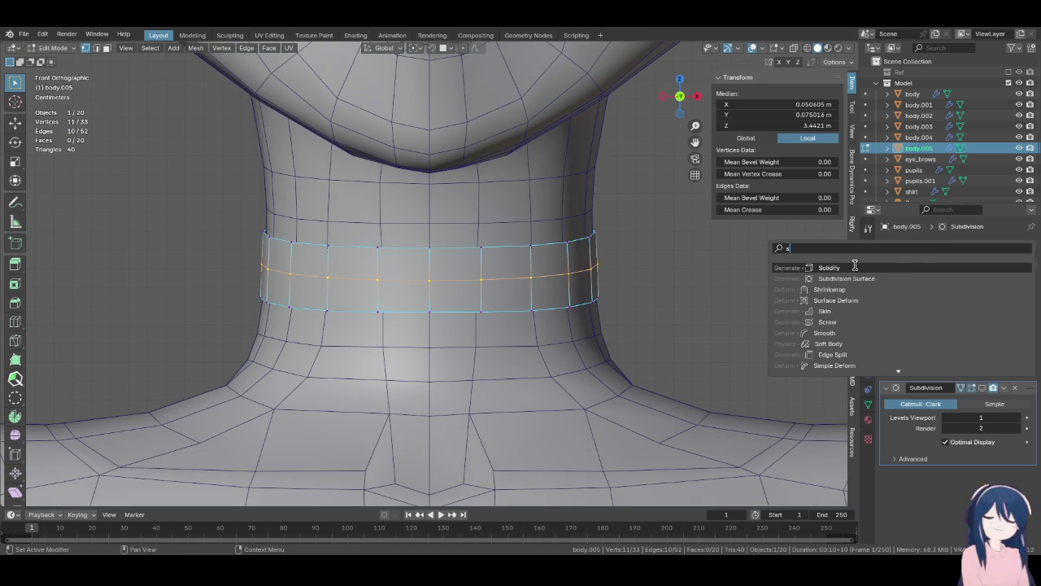
- Add a Solidify modifier and fatten the whole collar outward by 0.00239 m
{"action": "left_click", "coordinate": [830, 267]}
{"action": "mouse_move", "coordinate": [521, 268]}
{"action": "middle_mouse_down"}
{"action": "mouse_move", "coordinate": [483, 279]}
{"action": "mouse_move", "coordinate": [546, 298]}
{"action": "middle_mouse_up"}
{"action": "key", "text": "a"}
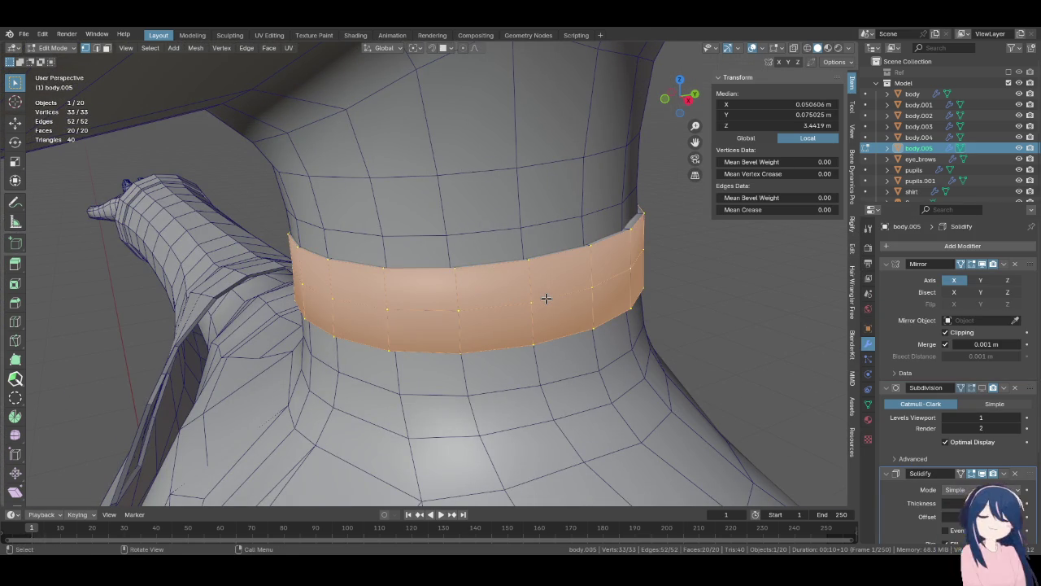
{"action": "key", "text": "alt+s"}
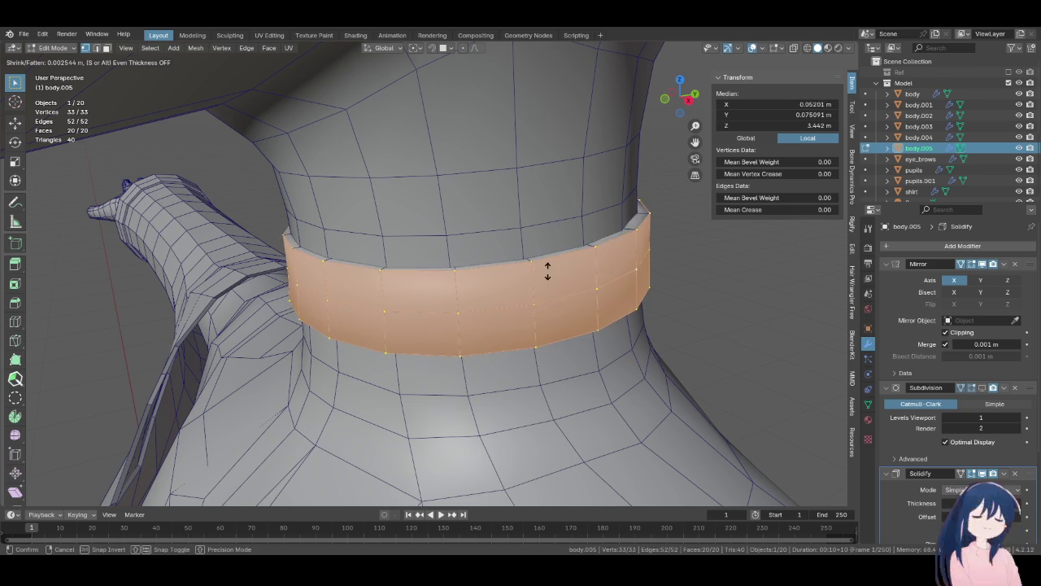
{"action": "left_click", "coordinate": [548, 275]}
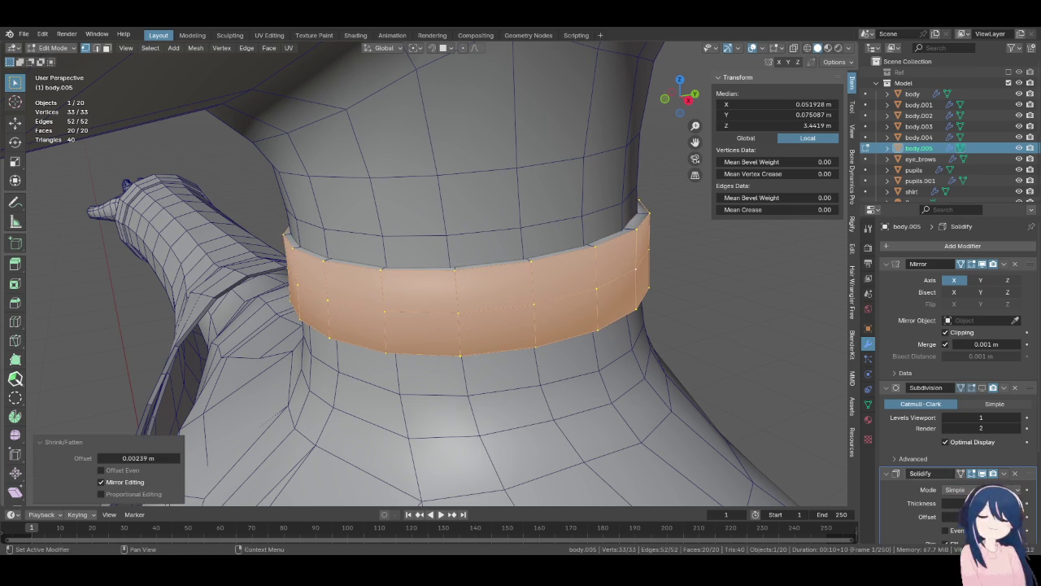
- Set the Solidify thickness to 0.004 m and cut a new loop near the collar's top edge
{"action": "scroll", "coordinate": [937, 495], "scroll_direction": "down", "scroll_amount": 1}
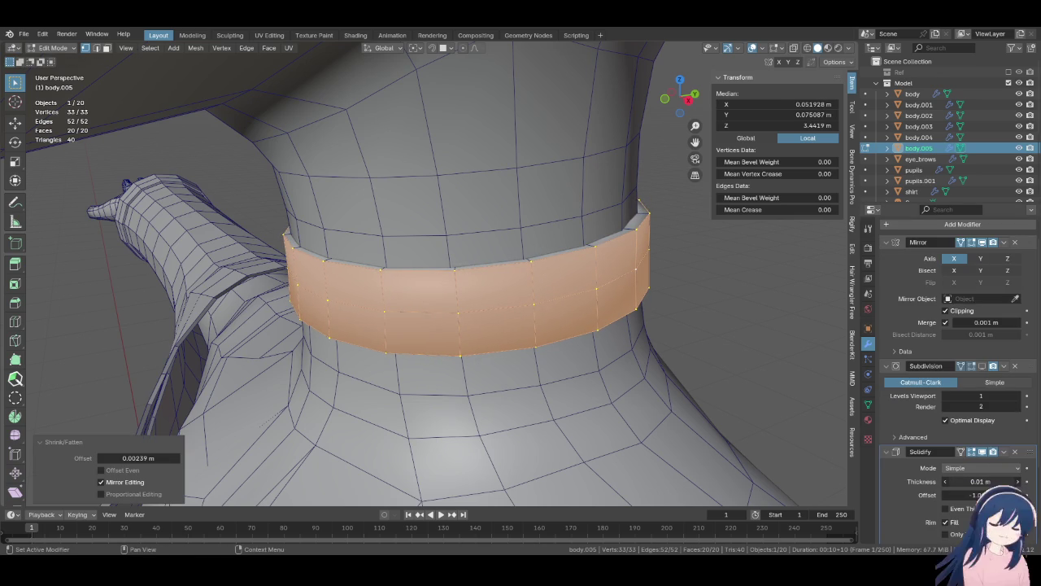
{"action": "left_click_drag", "start_coordinate": [980, 480], "coordinate": [977, 481]}
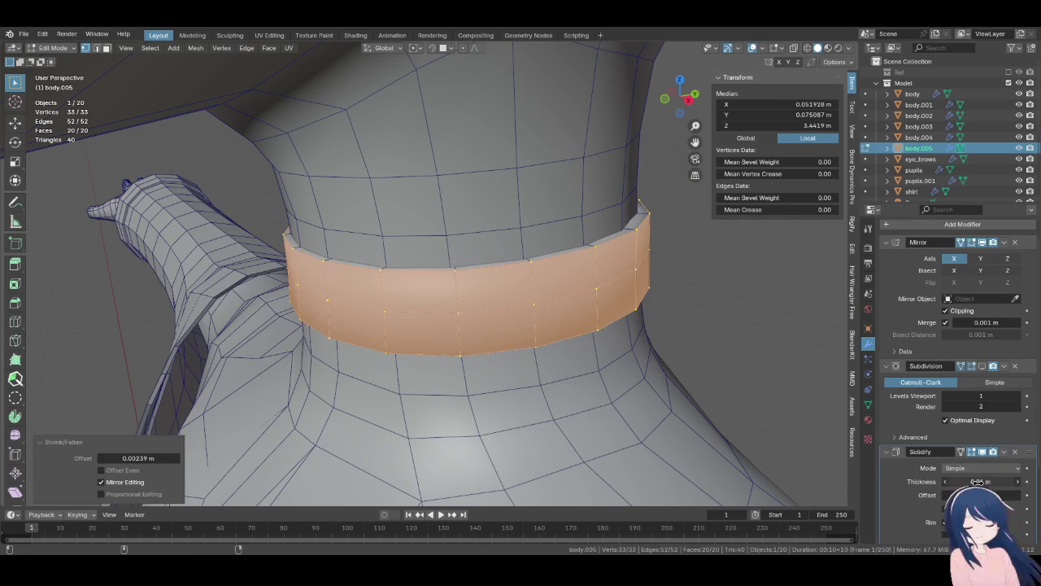
{"action": "left_click_drag", "start_coordinate": [980, 480], "coordinate": [964, 481]}
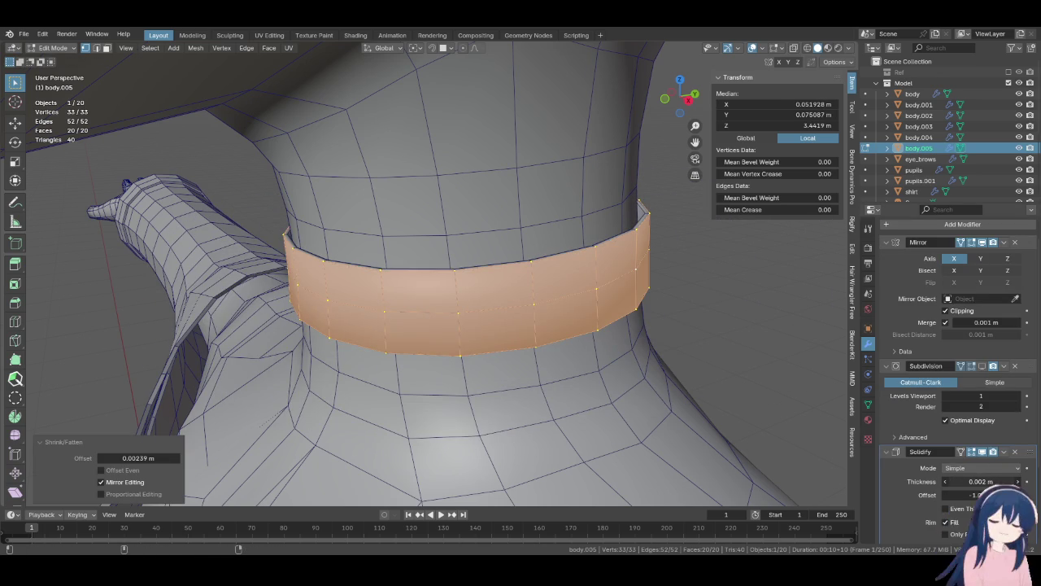
{"action": "middle_click_drag", "start_coordinate": [623, 341], "coordinate": [592, 346]}
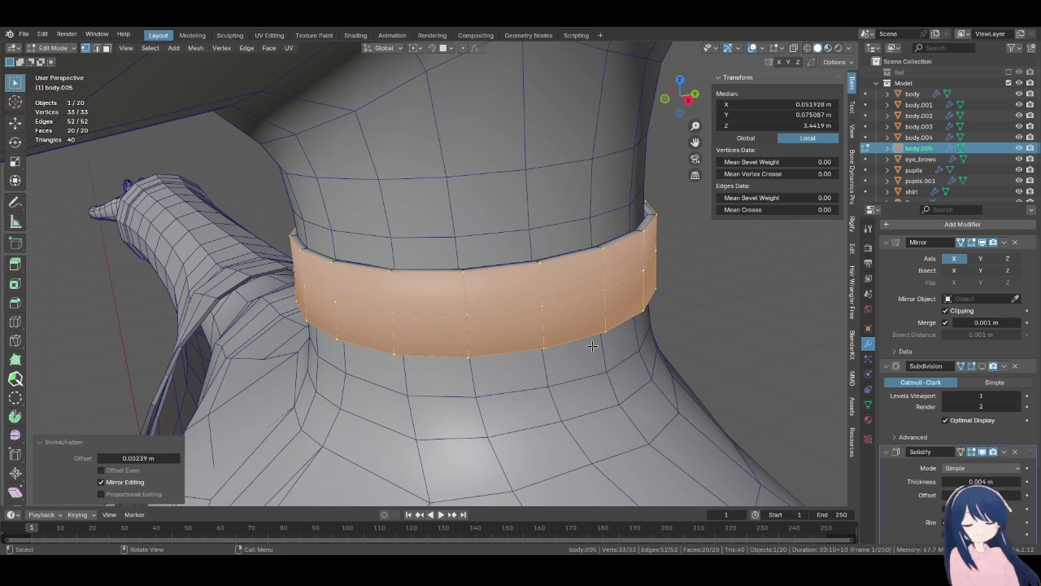
{"action": "scroll", "coordinate": [592, 347], "scroll_direction": "up", "scroll_amount": 2}
{"action": "left_click", "coordinate": [15, 321]}
{"action": "left_click_drag", "start_coordinate": [342, 309], "coordinate": [378, 282]}
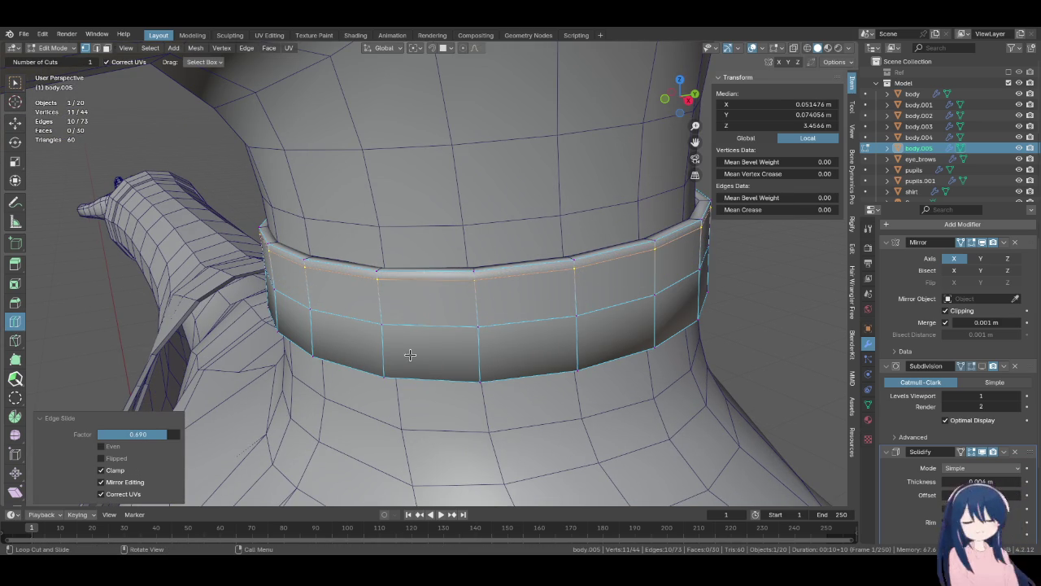
- Add edge loops close to the collar's bottom and top edges
{"action": "left_click", "coordinate": [381, 351]}
{"action": "left_click_drag", "start_coordinate": [381, 351], "coordinate": [381, 371]}
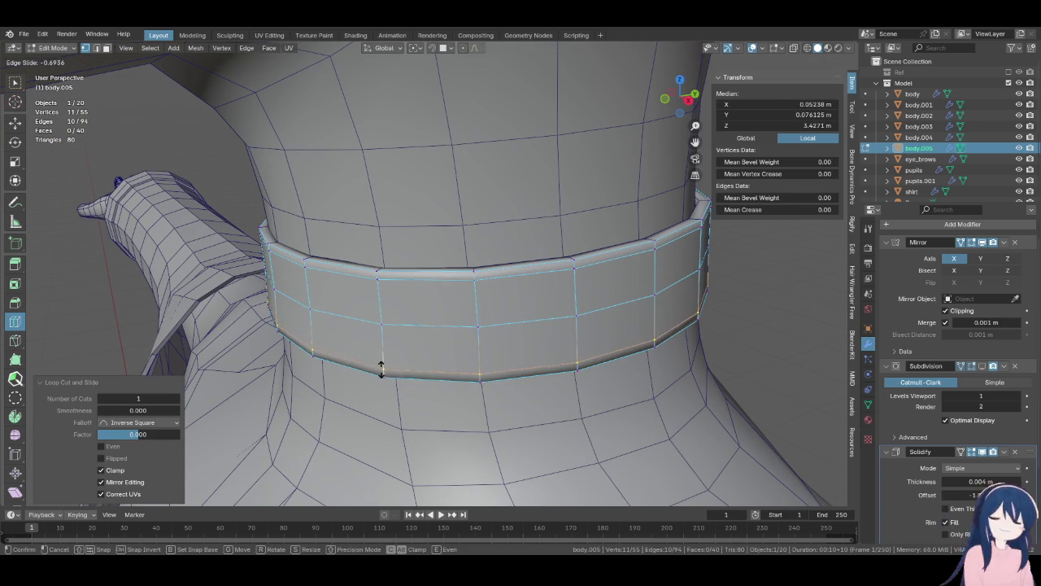
{"action": "middle_click_drag", "start_coordinate": [418, 320], "coordinate": [447, 288]}
{"action": "left_click", "coordinate": [446, 288]}
{"action": "left_click", "coordinate": [448, 309]}
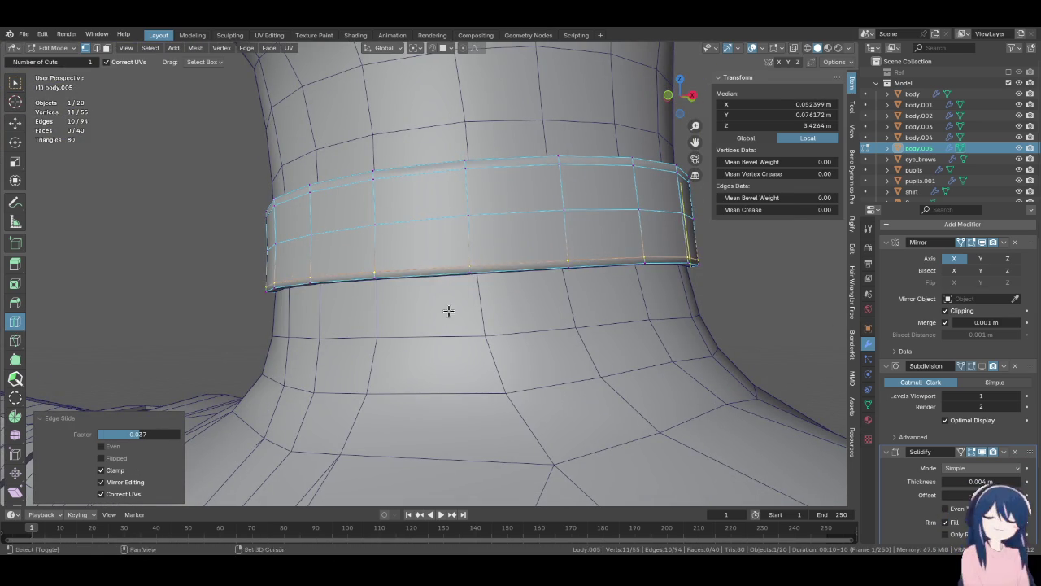
{"action": "middle_click_drag", "start_coordinate": [449, 309], "coordinate": [77, 155]}
- Pull the rim loops slightly inward, scale them to 0.983, and return to Object Mode
{"action": "left_click", "coordinate": [14, 84]}
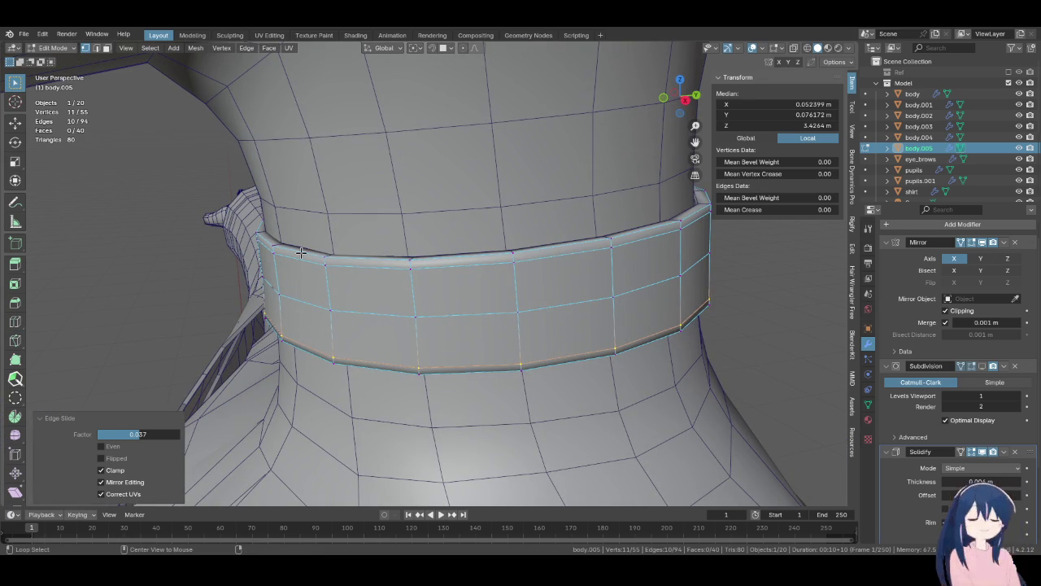
{"action": "left_click", "coordinate": [300, 253], "text": "alt+shift"}
{"action": "middle_click_drag", "start_coordinate": [301, 253], "coordinate": [366, 279]}
{"action": "middle_click_drag", "start_coordinate": [308, 260], "coordinate": [326, 244]}
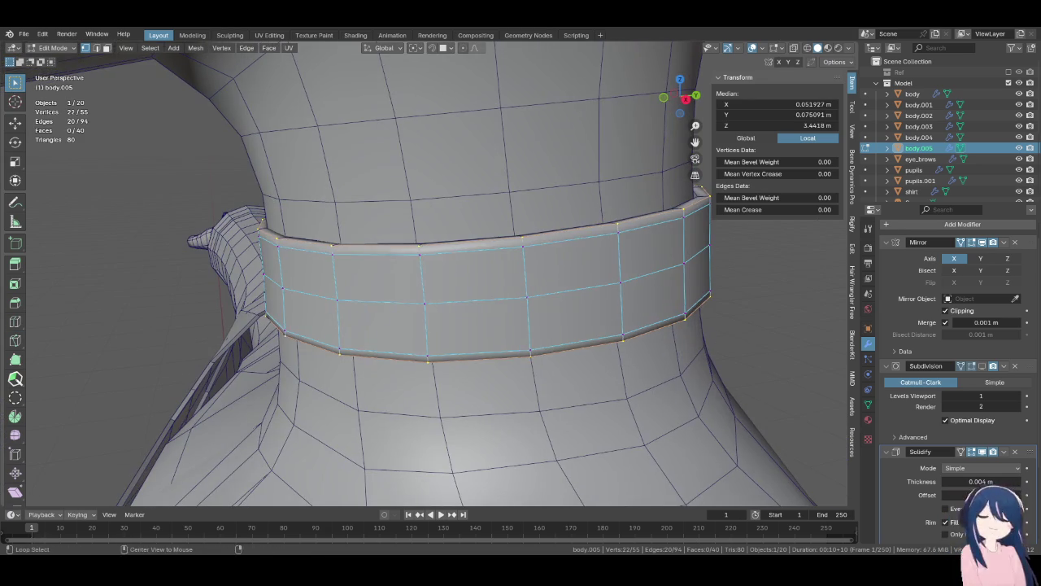
{"action": "key", "text": "alt+s"}
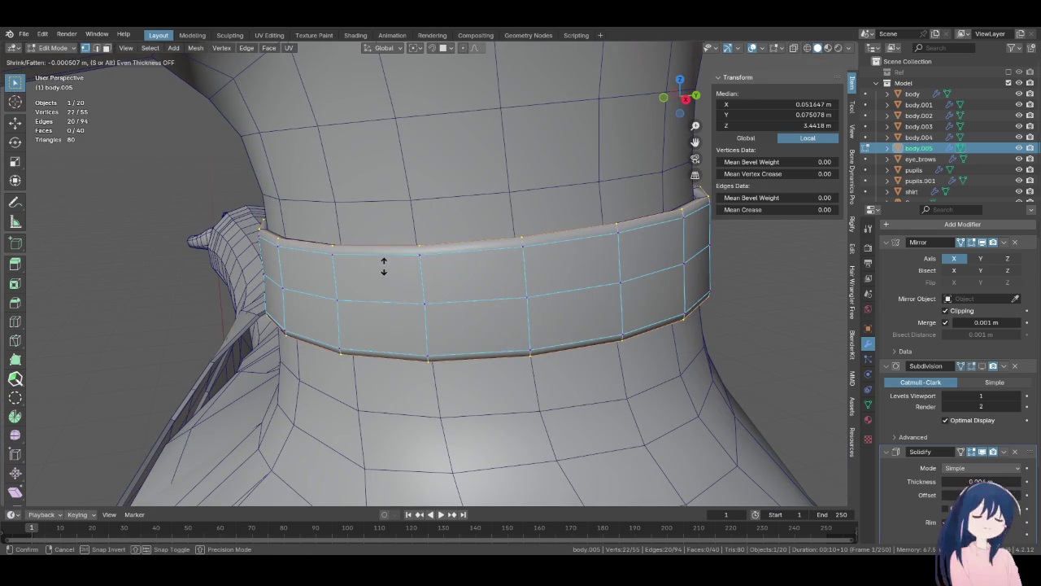
{"action": "left_click", "coordinate": [384, 270]}
{"action": "middle_click_drag", "start_coordinate": [384, 270], "coordinate": [349, 269]}
{"action": "key", "text": "s"}
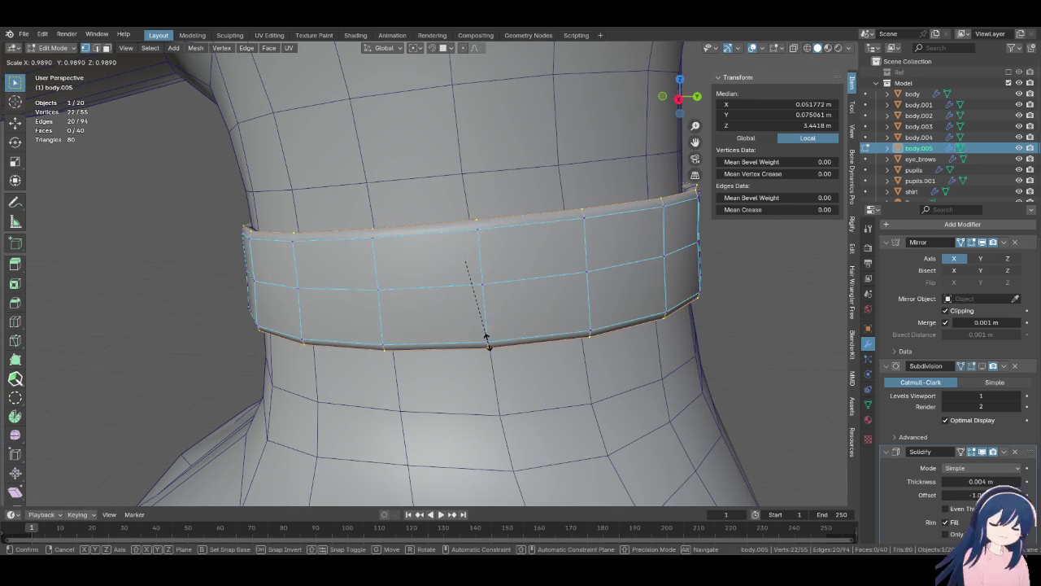
{"action": "left_click", "coordinate": [488, 333]}
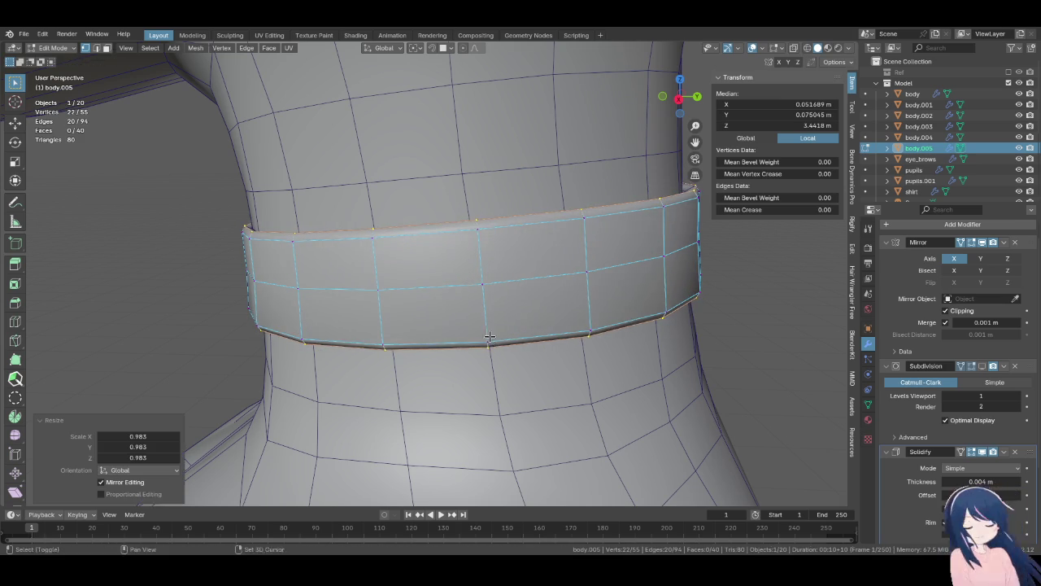
{"action": "mouse_move", "coordinate": [488, 333]}
{"action": "middle_mouse_down"}
{"action": "mouse_move", "coordinate": [504, 333]}
{"action": "mouse_move", "coordinate": [477, 318]}
{"action": "mouse_move", "coordinate": [483, 325]}
{"action": "middle_mouse_up"}
{"action": "key", "text": "Tab"}
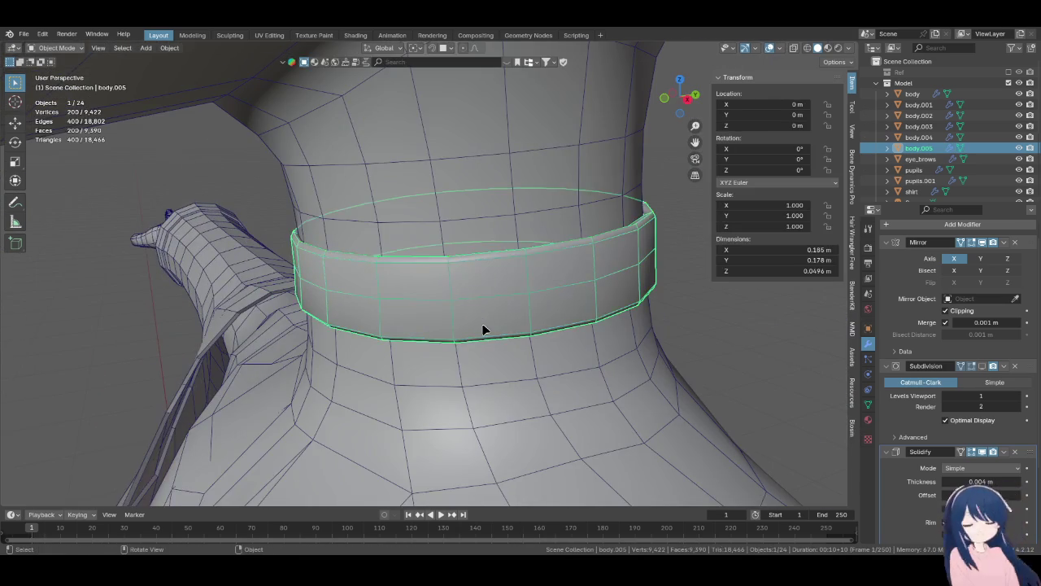
- Frame the neck in front view and toggle between perspective and orthographic
{"action": "key", "text": "KP_1"}
{"action": "scroll", "coordinate": [521, 315], "scroll_direction": "down", "scroll_amount": 2}
{"action": "key", "text": "alt+a"}
{"action": "scroll", "coordinate": [591, 300], "scroll_direction": "down", "scroll_amount": 1}
{"action": "scroll", "coordinate": [591, 300], "scroll_direction": "down", "scroll_amount": 3}
{"action": "scroll", "coordinate": [592, 299], "scroll_direction": "down", "scroll_amount": 2}
{"action": "scroll", "coordinate": [591, 299], "scroll_direction": "up", "scroll_amount": 3}
{"action": "scroll", "coordinate": [591, 299], "scroll_direction": "up", "scroll_amount": 2}
{"action": "key", "text": "KP_5"}
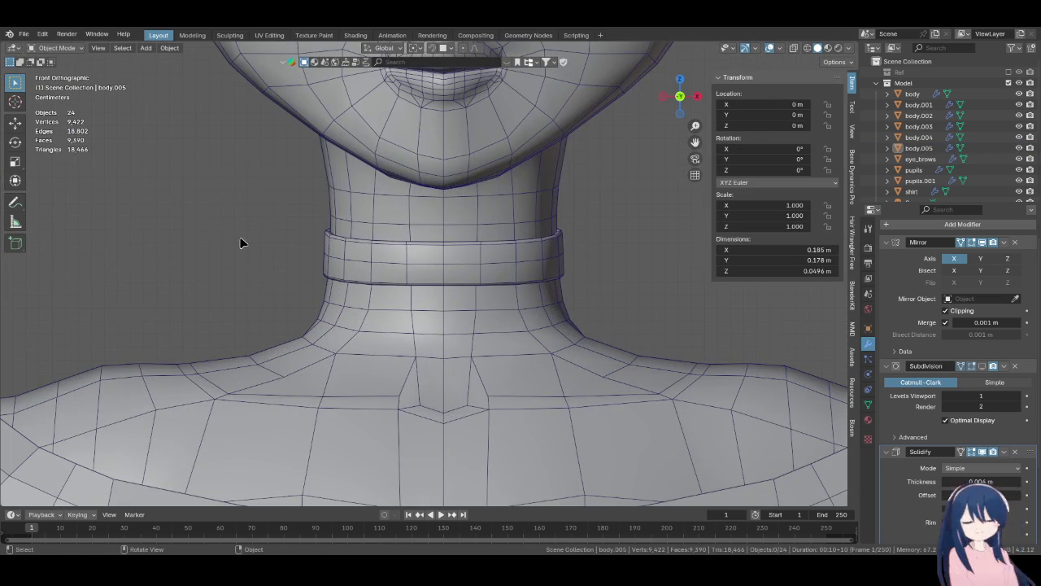
- Inspect the collar from the right side, briefly in wireframe, then return to solid front view
{"action": "mouse_move", "coordinate": [550, 303]}
{"action": "middle_mouse_down"}
{"action": "mouse_move", "coordinate": [446, 299]}
{"action": "mouse_move", "coordinate": [287, 316]}
{"action": "middle_mouse_up"}
{"action": "key", "text": "KP_3"}
{"action": "scroll", "coordinate": [396, 321], "scroll_direction": "up", "scroll_amount": 2}
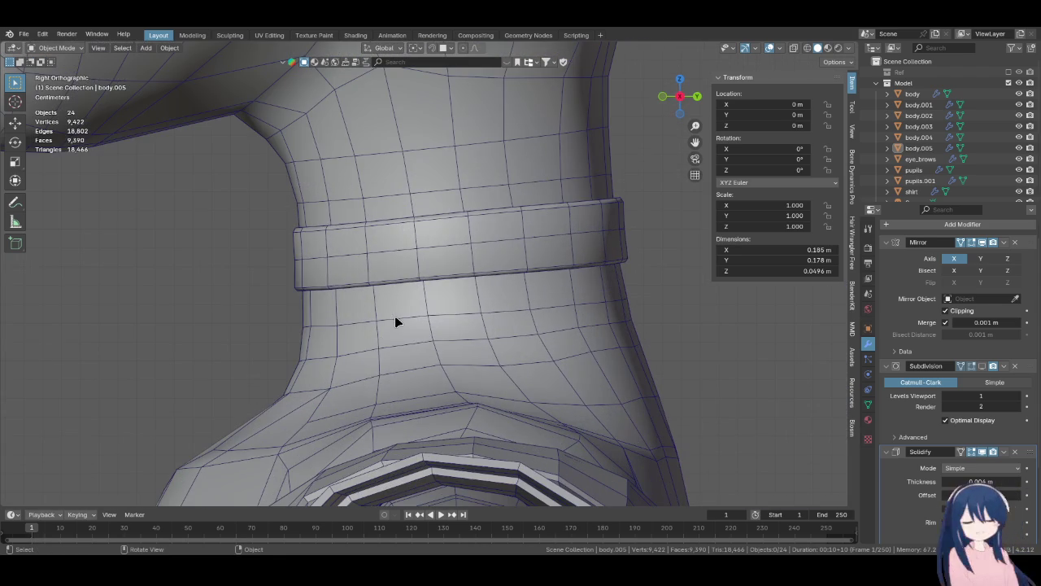
{"action": "key", "text": "shift+z"}
{"action": "key", "text": "z"}
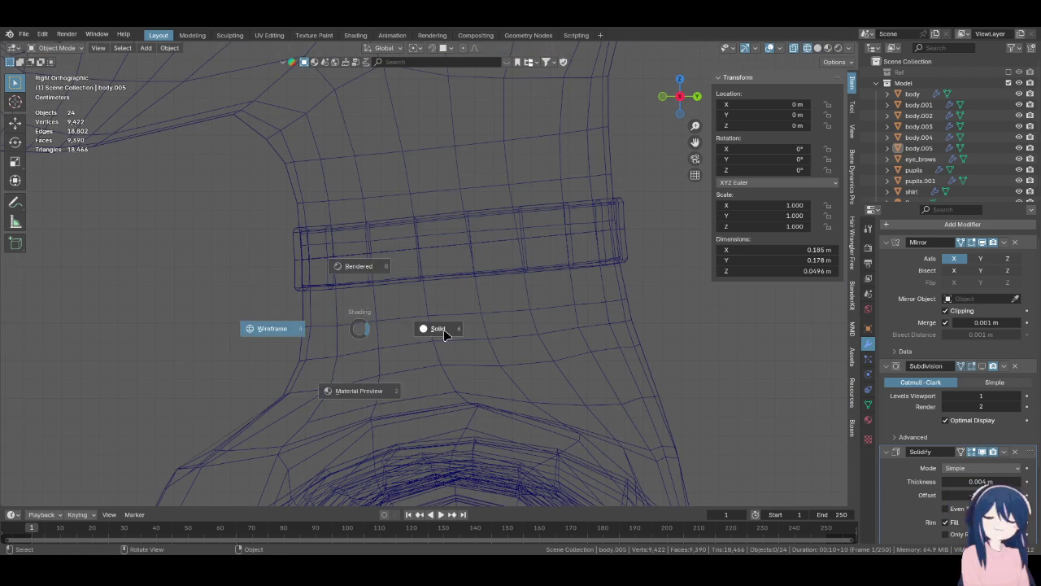
{"action": "left_click", "coordinate": [427, 329]}
{"action": "key", "text": "KP_1"}
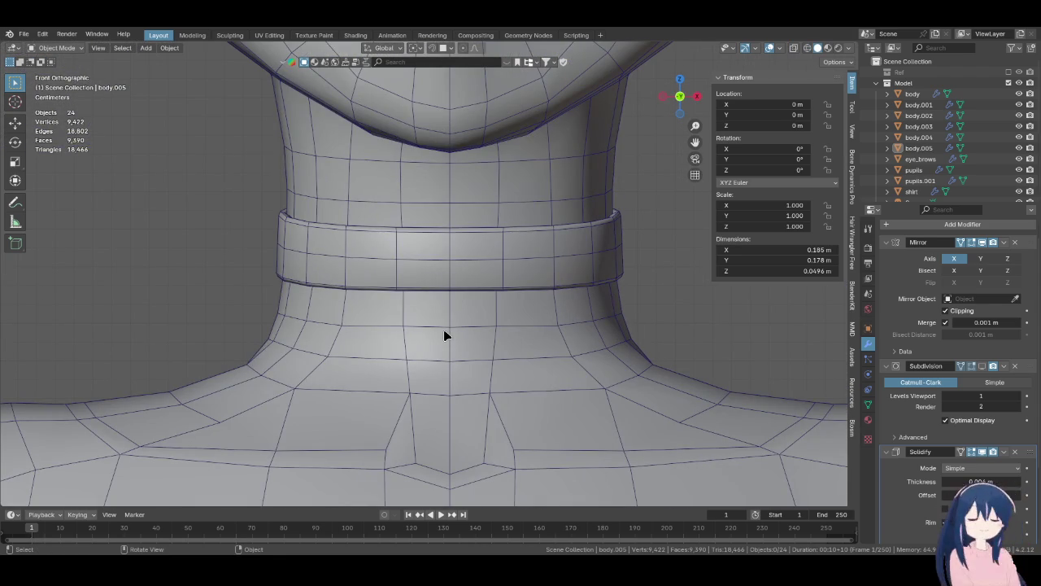
{"action": "mouse_move", "coordinate": [444, 335]}
{"action": "middle_mouse_down"}
{"action": "mouse_move", "coordinate": [449, 279]}
{"action": "mouse_move", "coordinate": [506, 339]}
{"action": "middle_mouse_up"}
- Toggle the collar band hidden and shown to compare the bare neck, ending with collar and references visible
{"action": "left_click", "coordinate": [573, 298]}
{"action": "key", "text": "h"}
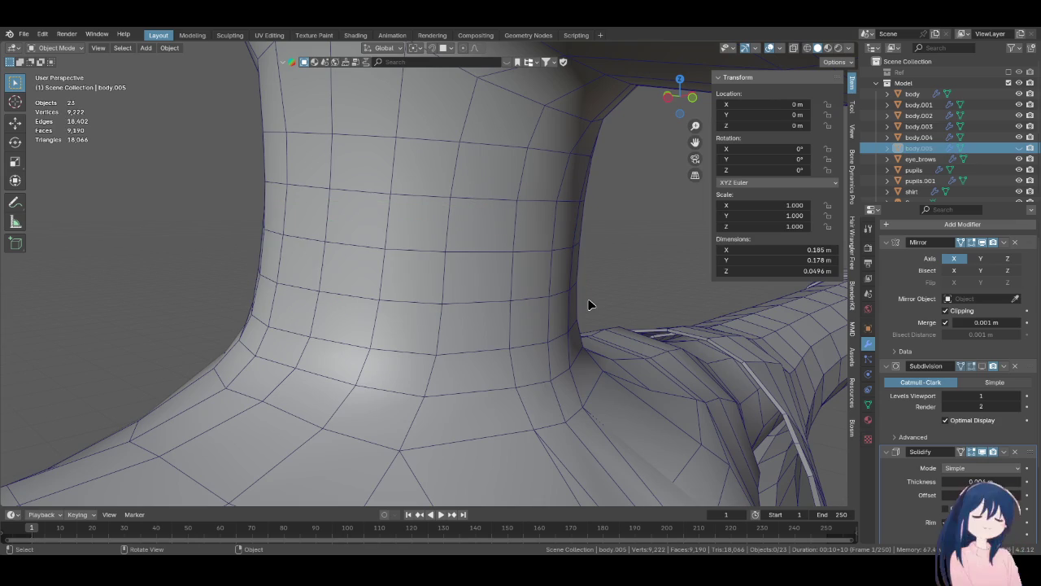
{"action": "key", "text": "ctrl+z"}
{"action": "key", "text": "ctrl+shift+z"}
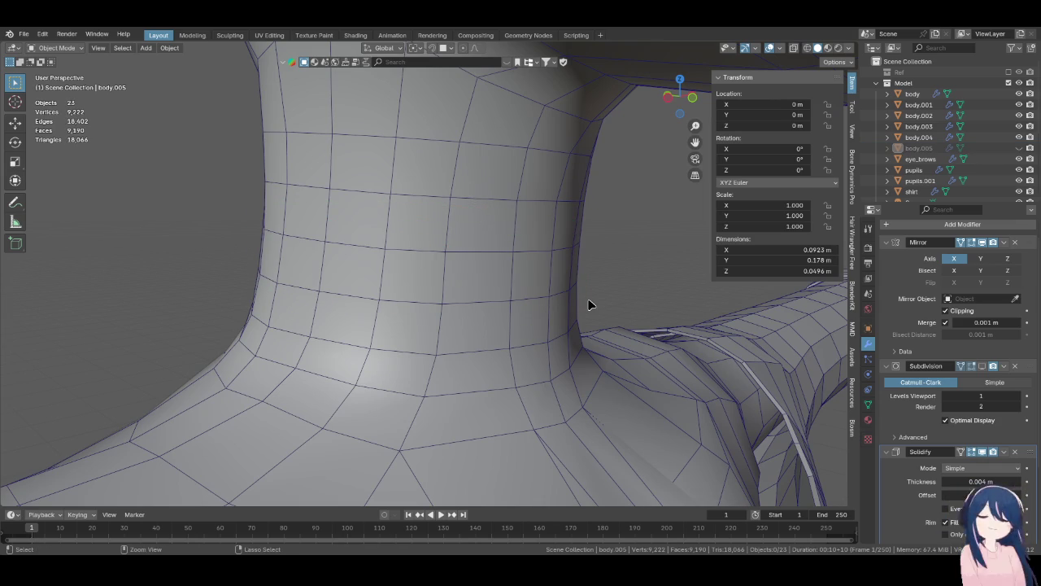
{"action": "key", "text": "ctrl+z"}
{"action": "key", "text": "ctrl+shift+z"}
{"action": "key", "text": "ctrl+z"}
{"action": "key", "text": "ctrl+shift+z"}
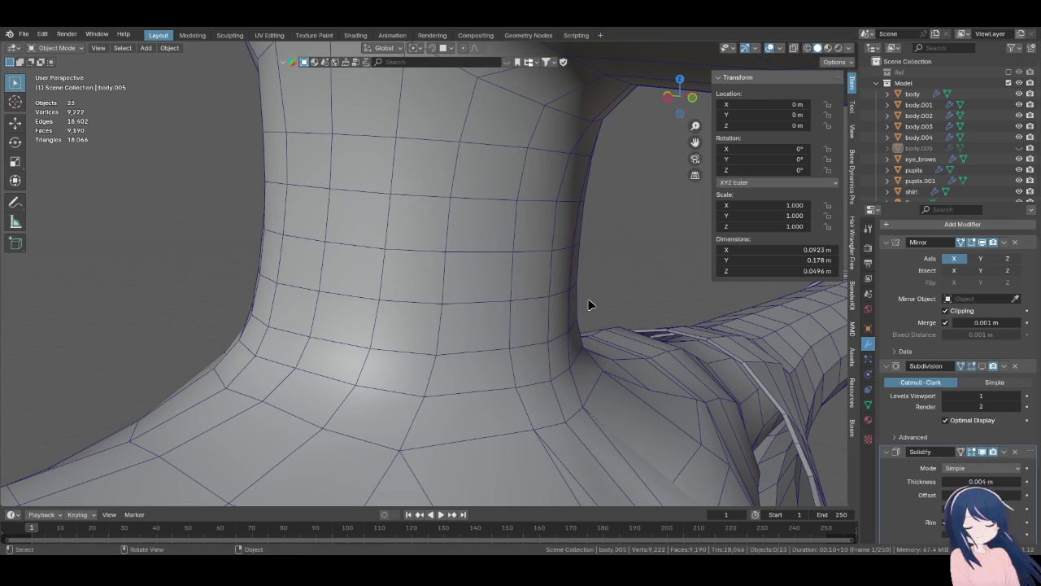
{"action": "key", "text": "KP_1"}
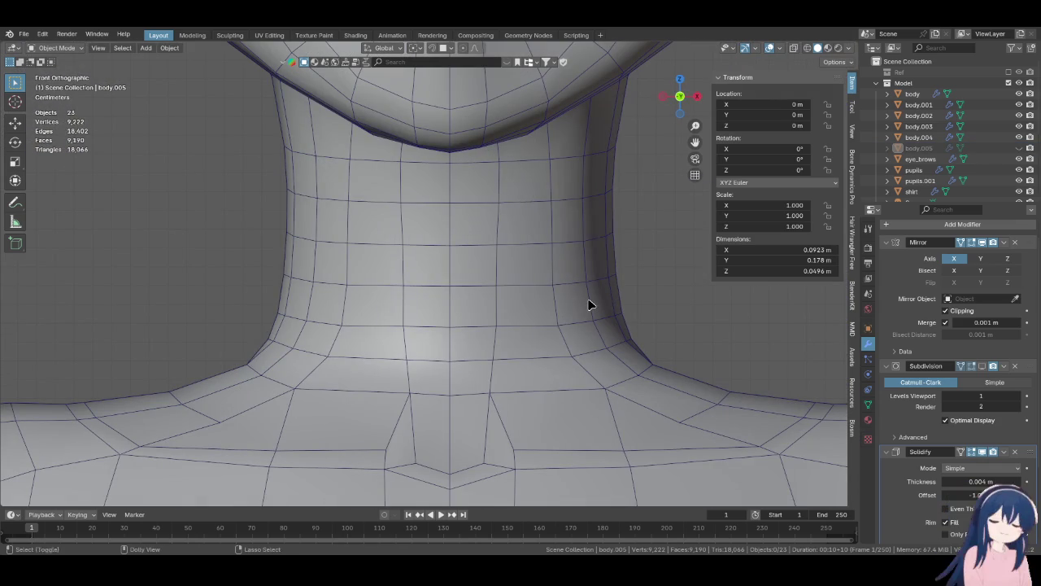
{"action": "key", "text": "ctrl+z"}
{"action": "key", "text": "ctrl+z"}
- Hide the Empty.003 reference image while in wireframe, then return to solid shading
{"action": "key", "text": "z"}
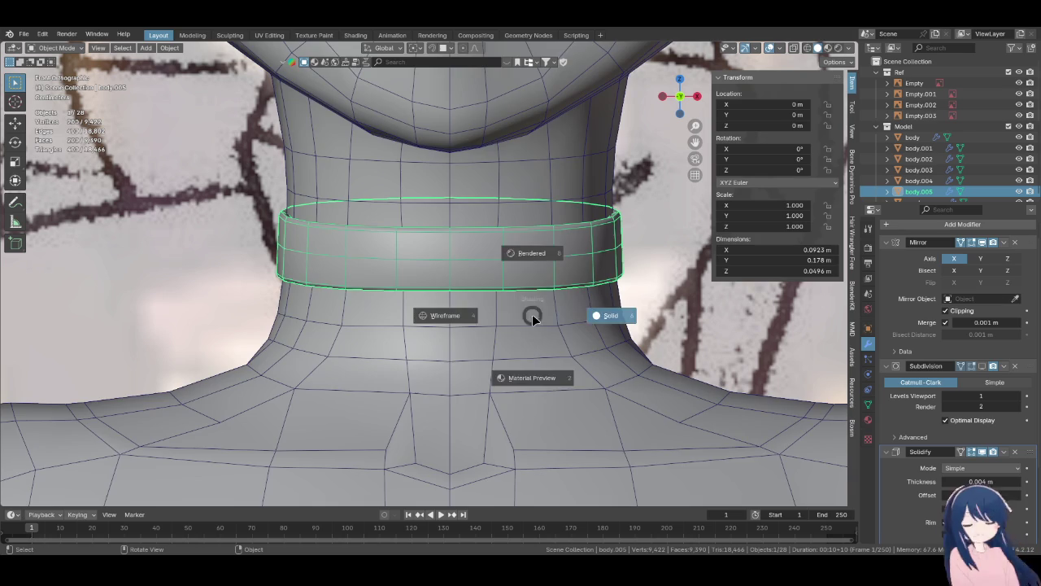
{"action": "key", "text": "4"}
{"action": "left_click", "coordinate": [1020, 114]}
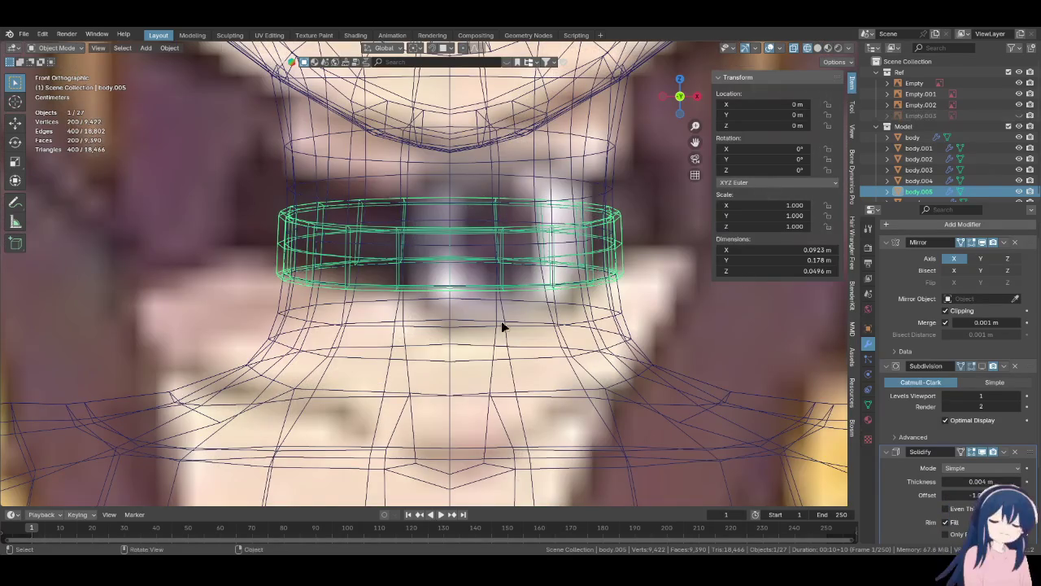
{"action": "scroll", "coordinate": [502, 325], "scroll_direction": "down", "scroll_amount": 5}
{"action": "scroll", "coordinate": [501, 320], "scroll_direction": "down", "scroll_amount": 3}
{"action": "scroll", "coordinate": [501, 321], "scroll_direction": "up", "scroll_amount": 1}
{"action": "scroll", "coordinate": [501, 321], "scroll_direction": "up", "scroll_amount": 2}
{"action": "key", "text": "z"}
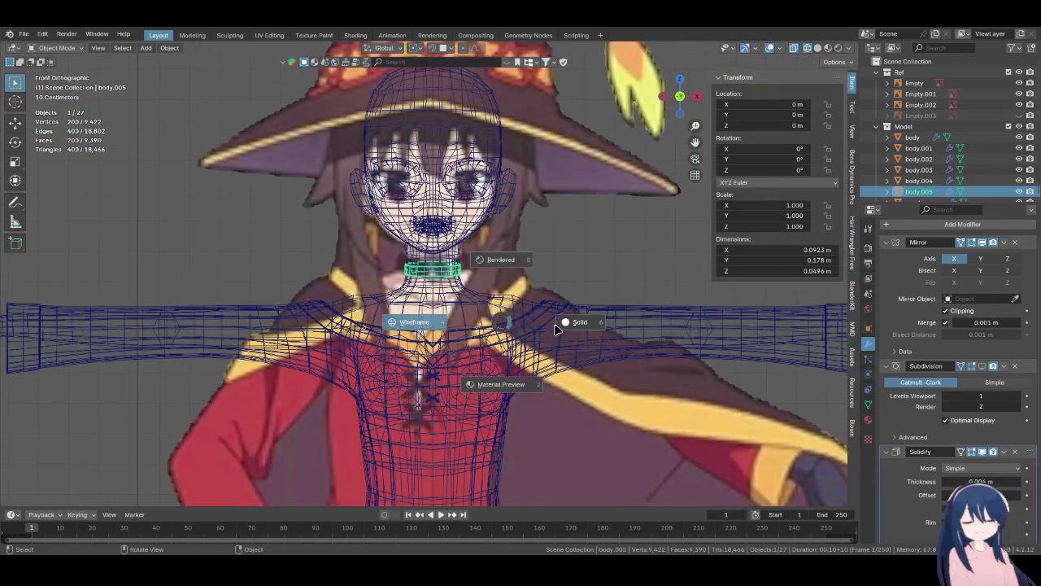
{"action": "left_click", "coordinate": [555, 328]}
- Compare the collar in side and front views, then switch to wireframe
{"action": "key", "text": "KP_3"}
{"action": "key", "text": "KP_1"}
{"action": "key", "text": "KP_3"}
{"action": "key", "text": "KP_1"}
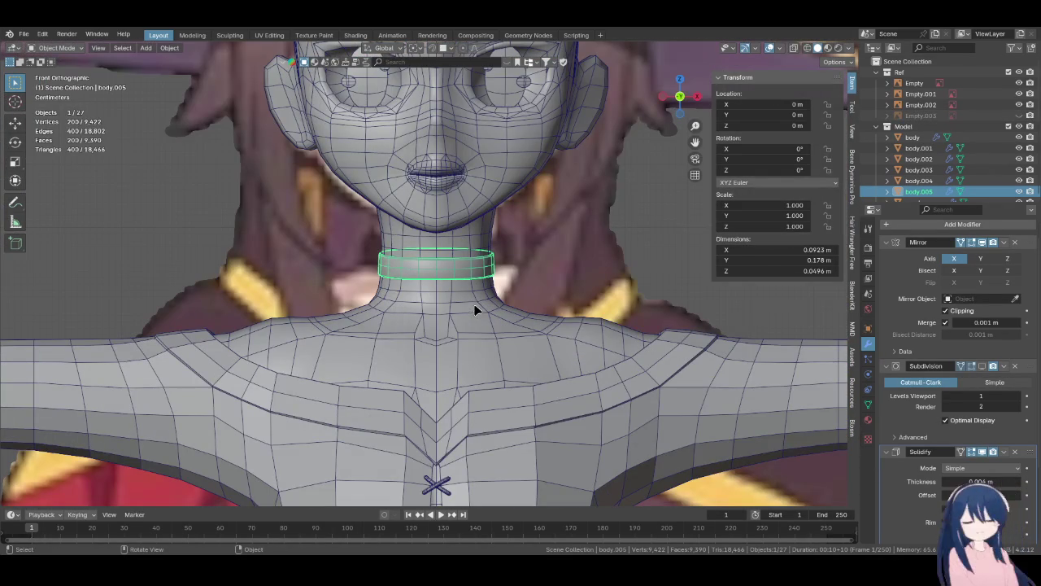
{"action": "scroll", "coordinate": [583, 274], "scroll_direction": "up", "scroll_amount": 2}
{"action": "scroll", "coordinate": [582, 274], "scroll_direction": "up", "scroll_amount": 2}
{"action": "key", "text": "z"}
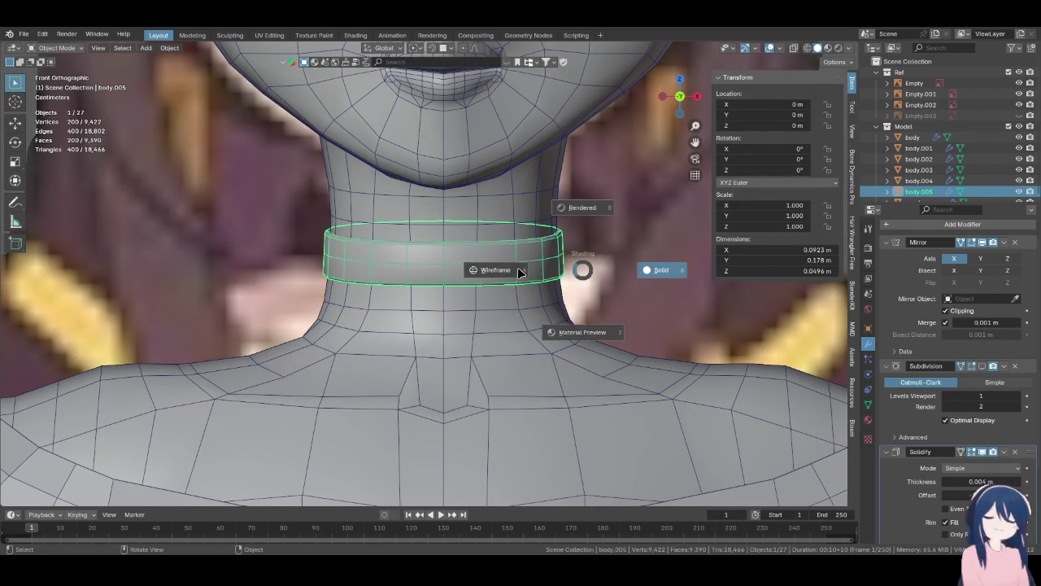
{"action": "left_click", "coordinate": [518, 273]}
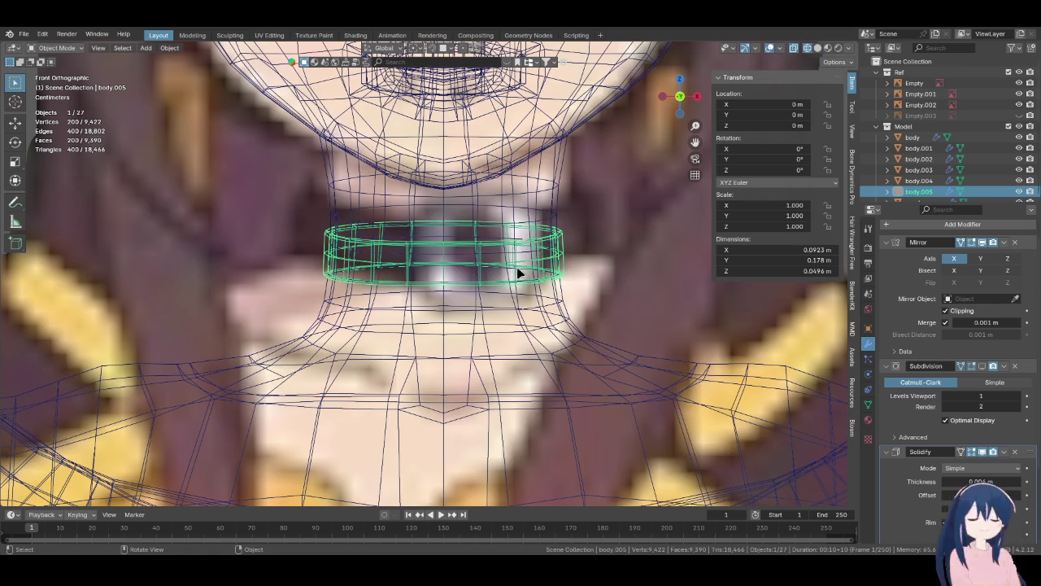
- Hide the Empty.001 reference image after viewing the drawings beside the model
{"action": "scroll", "coordinate": [518, 273], "scroll_direction": "down", "scroll_amount": 8}
{"action": "scroll", "coordinate": [483, 371], "scroll_direction": "down", "scroll_amount": 2}
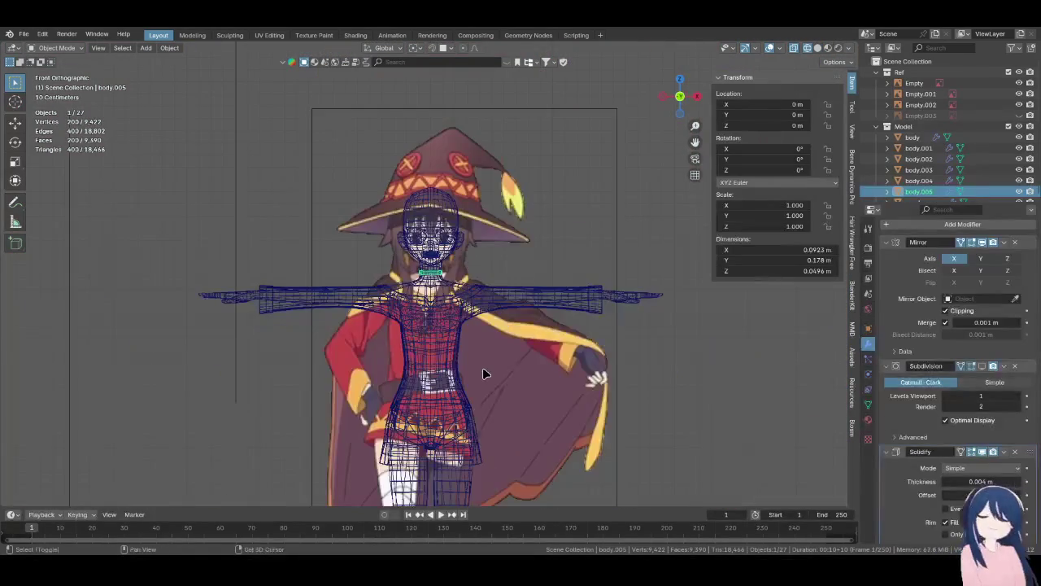
{"action": "scroll", "coordinate": [483, 373], "scroll_direction": "up", "scroll_amount": 1}
{"action": "scroll", "coordinate": [483, 373], "scroll_direction": "up", "scroll_amount": 10}
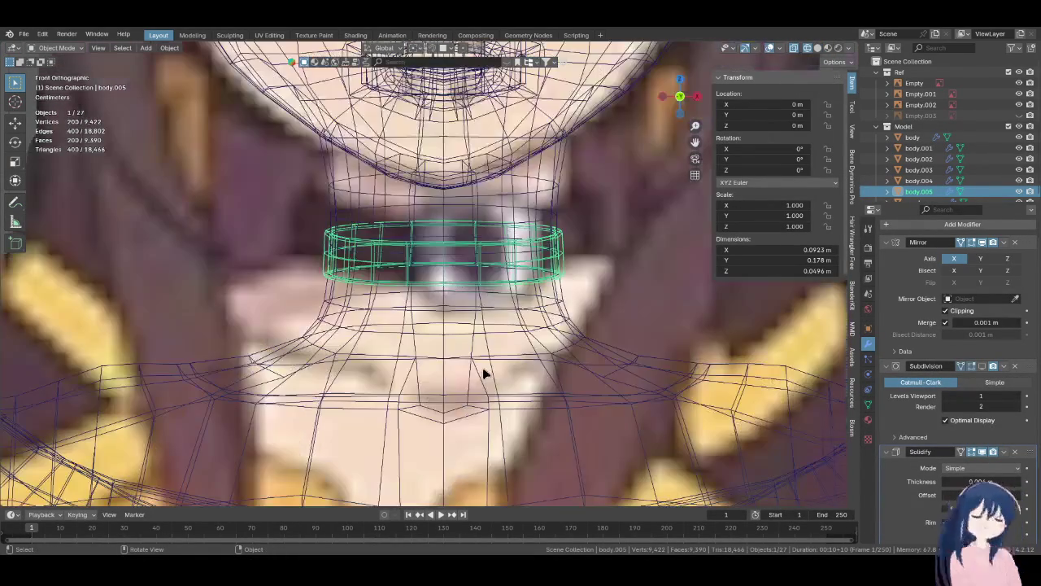
{"action": "scroll", "coordinate": [483, 373], "scroll_direction": "down", "scroll_amount": 5}
{"action": "scroll", "coordinate": [483, 372], "scroll_direction": "down", "scroll_amount": 3}
{"action": "scroll", "coordinate": [483, 372], "scroll_direction": "down", "scroll_amount": 2}
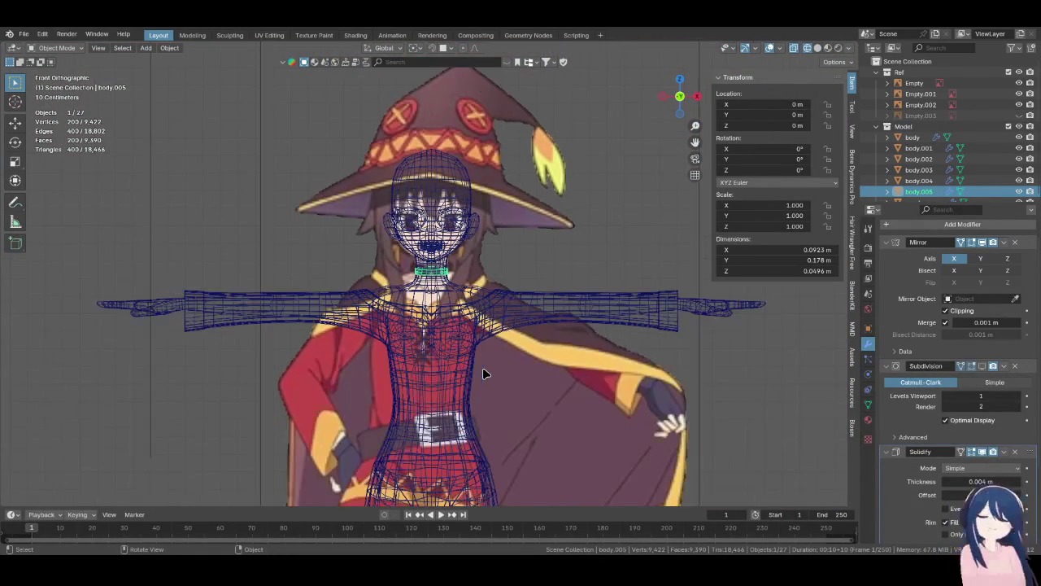
{"action": "mouse_move", "coordinate": [488, 350]}
{"action": "middle_mouse_down"}
{"action": "mouse_move", "coordinate": [461, 347]}
{"action": "mouse_move", "coordinate": [502, 366]}
{"action": "middle_mouse_up"}
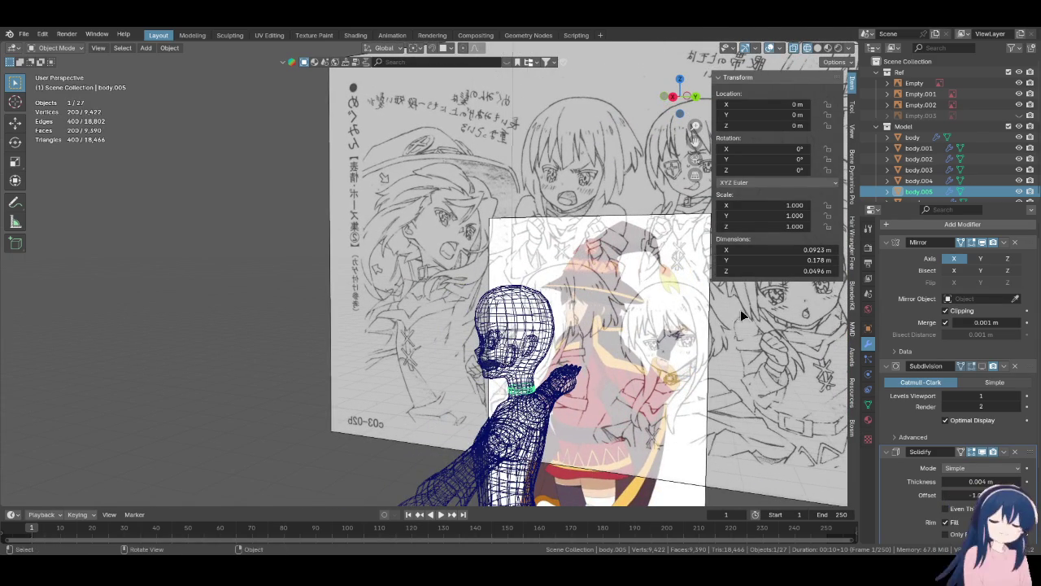
{"action": "left_click", "coordinate": [1018, 94]}
- Orbit around the sketch plane to compare the drawings with the collar
{"action": "middle_click_drag", "start_coordinate": [456, 244], "coordinate": [349, 233]}
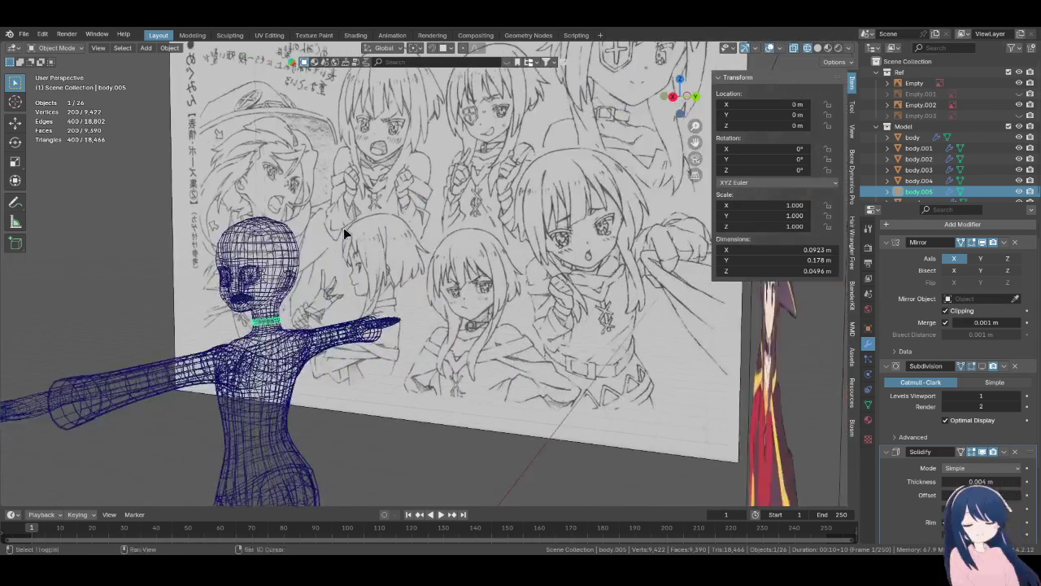
{"action": "scroll", "coordinate": [502, 314], "scroll_direction": "up", "scroll_amount": 5}
{"action": "scroll", "coordinate": [502, 313], "scroll_direction": "down", "scroll_amount": 3}
{"action": "mouse_move", "coordinate": [502, 313]}
{"action": "middle_mouse_down"}
{"action": "mouse_move", "coordinate": [515, 301]}
{"action": "mouse_move", "coordinate": [501, 345]}
{"action": "middle_mouse_up"}
{"action": "scroll", "coordinate": [353, 281], "scroll_direction": "up", "scroll_amount": 2}
{"action": "scroll", "coordinate": [348, 309], "scroll_direction": "up", "scroll_amount": 2}
{"action": "middle_click_drag", "start_coordinate": [455, 268], "coordinate": [340, 279]}
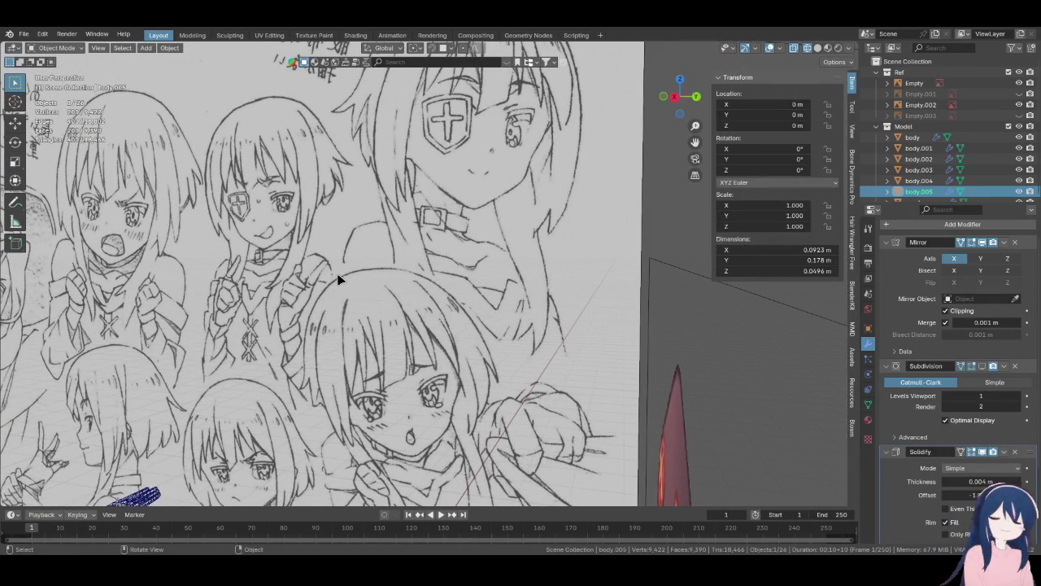
{"action": "mouse_move", "coordinate": [340, 279]}
{"action": "middle_mouse_down"}
{"action": "mouse_move", "coordinate": [399, 289]}
{"action": "mouse_move", "coordinate": [448, 255]}
{"action": "middle_mouse_up"}
{"action": "scroll", "coordinate": [411, 294], "scroll_direction": "up", "scroll_amount": 2}
{"action": "scroll", "coordinate": [443, 258], "scroll_direction": "up", "scroll_amount": 4}
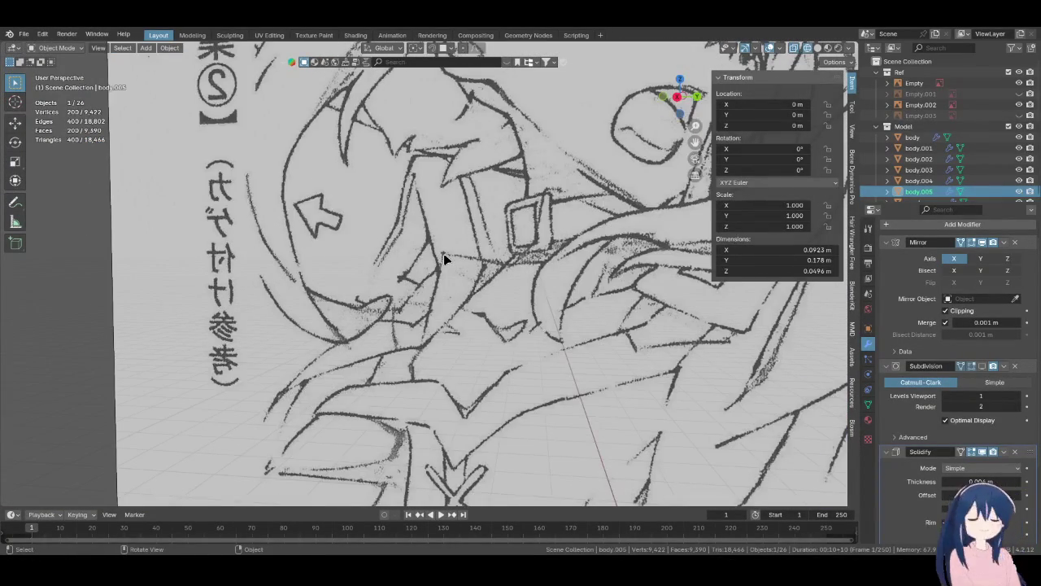
{"action": "scroll", "coordinate": [443, 258], "scroll_direction": "down", "scroll_amount": 3}
{"action": "mouse_move", "coordinate": [441, 261]}
{"action": "middle_mouse_down"}
{"action": "mouse_move", "coordinate": [418, 244]}
{"action": "mouse_move", "coordinate": [379, 279]}
{"action": "mouse_move", "coordinate": [387, 297]}
{"action": "mouse_move", "coordinate": [483, 235]}
{"action": "mouse_move", "coordinate": [420, 241]}
{"action": "middle_mouse_up"}
{"action": "middle_click_drag", "start_coordinate": [433, 202], "coordinate": [468, 225]}
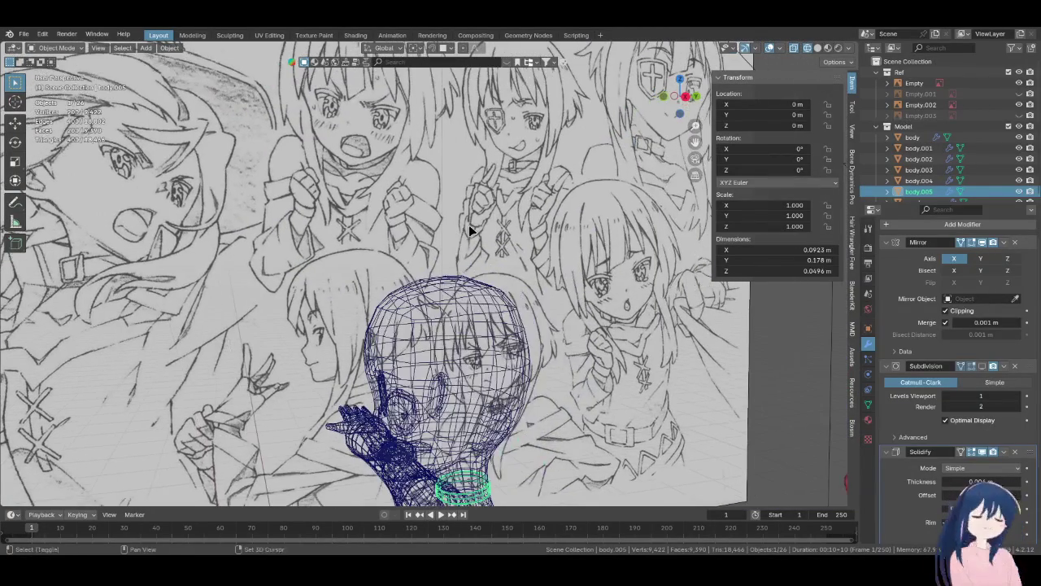
- Frame the chin and collar in solid front view, deselect all, and bring up the Add menu
{"action": "key", "text": "KP_1"}
{"action": "scroll", "coordinate": [511, 286], "scroll_direction": "up", "scroll_amount": 3}
{"action": "middle_click_drag", "start_coordinate": [511, 285], "coordinate": [325, 268], "text": "shift"}
{"action": "scroll", "coordinate": [553, 352], "scroll_direction": "up", "scroll_amount": 4}
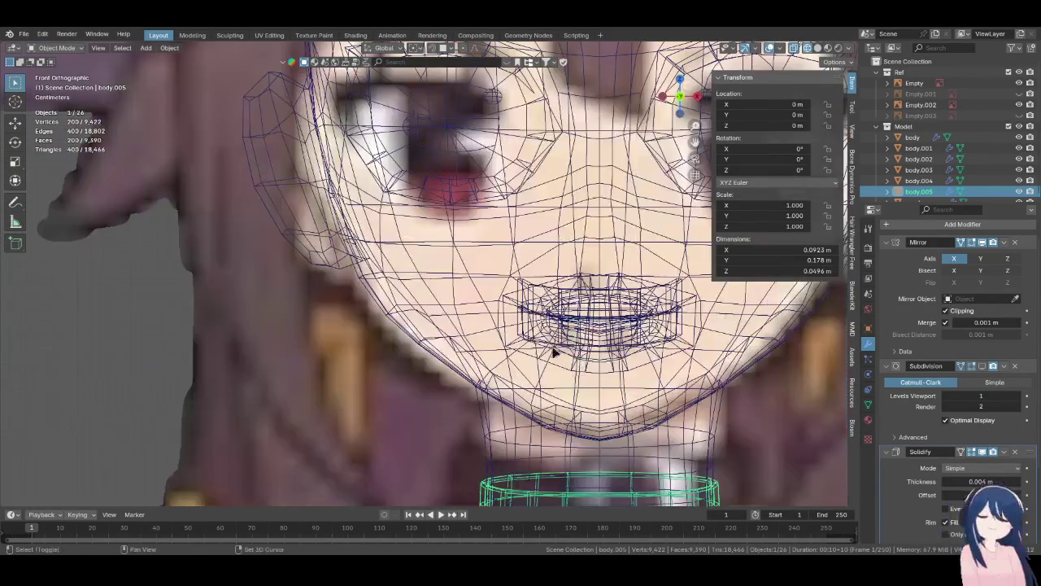
{"action": "middle_click_drag", "start_coordinate": [553, 351], "coordinate": [407, 203], "text": "shift"}
{"action": "key", "text": "shift+z"}
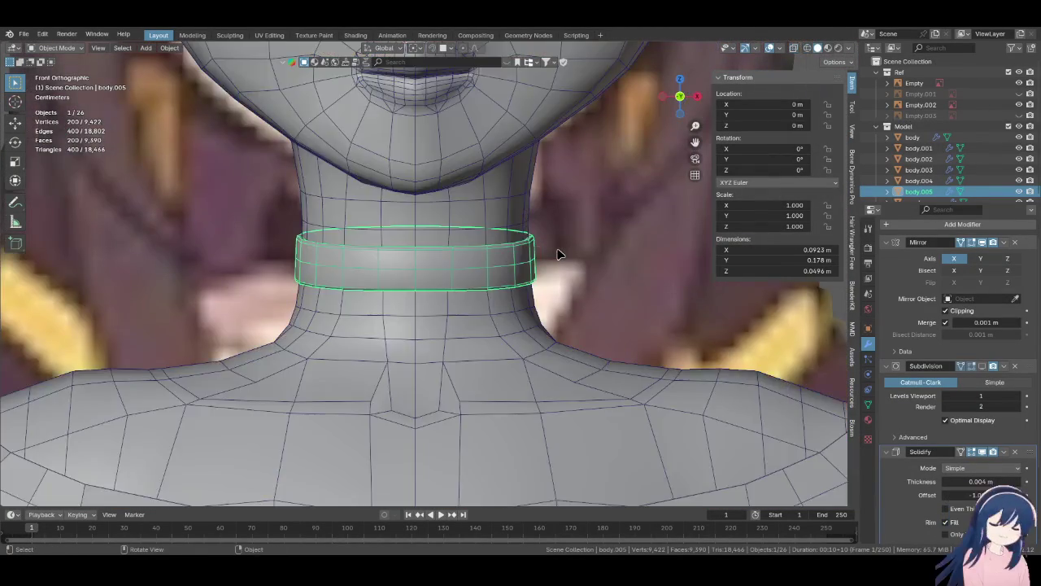
{"action": "scroll", "coordinate": [500, 340], "scroll_direction": "down", "scroll_amount": 5}
{"action": "scroll", "coordinate": [504, 346], "scroll_direction": "down", "scroll_amount": 3}
{"action": "scroll", "coordinate": [475, 237], "scroll_direction": "down", "scroll_amount": 2}
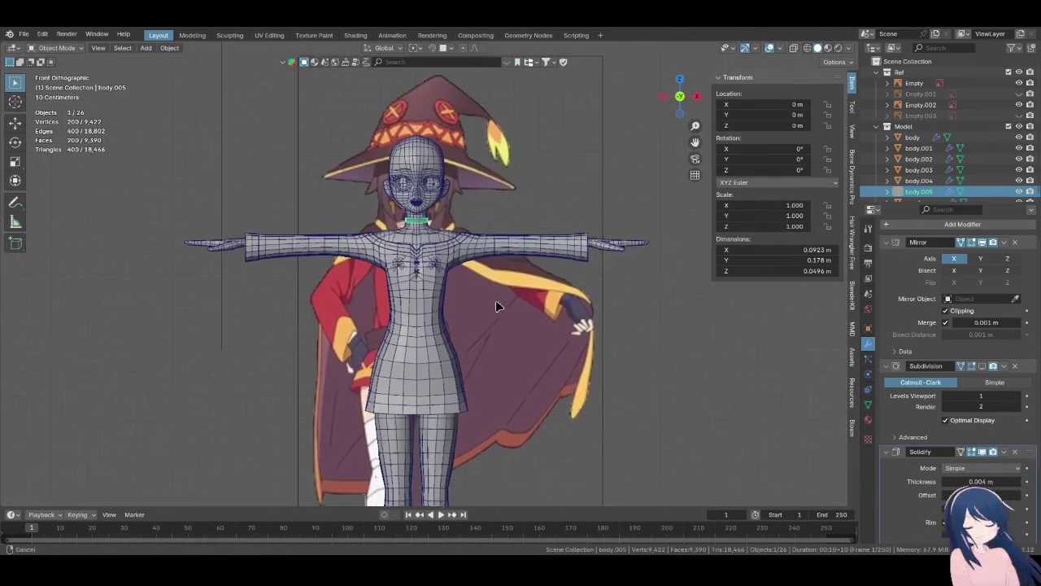
{"action": "scroll", "coordinate": [495, 301], "scroll_direction": "down", "scroll_amount": 2}
{"action": "scroll", "coordinate": [521, 362], "scroll_direction": "down", "scroll_amount": 1}
{"action": "key", "text": "alt+a"}
{"action": "key", "text": "shift+a"}
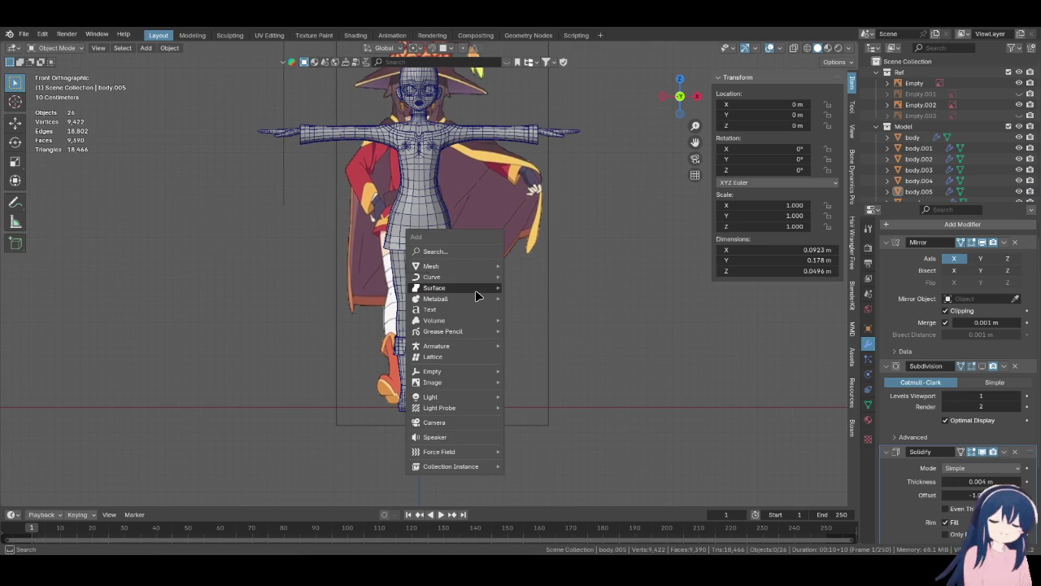
- Add a plane, lift it about 3.45 m along Z, and rotate it 90° on X
{"action": "mouse_move", "coordinate": [431, 266]}
{"action": "left_click", "coordinate": [522, 266]}
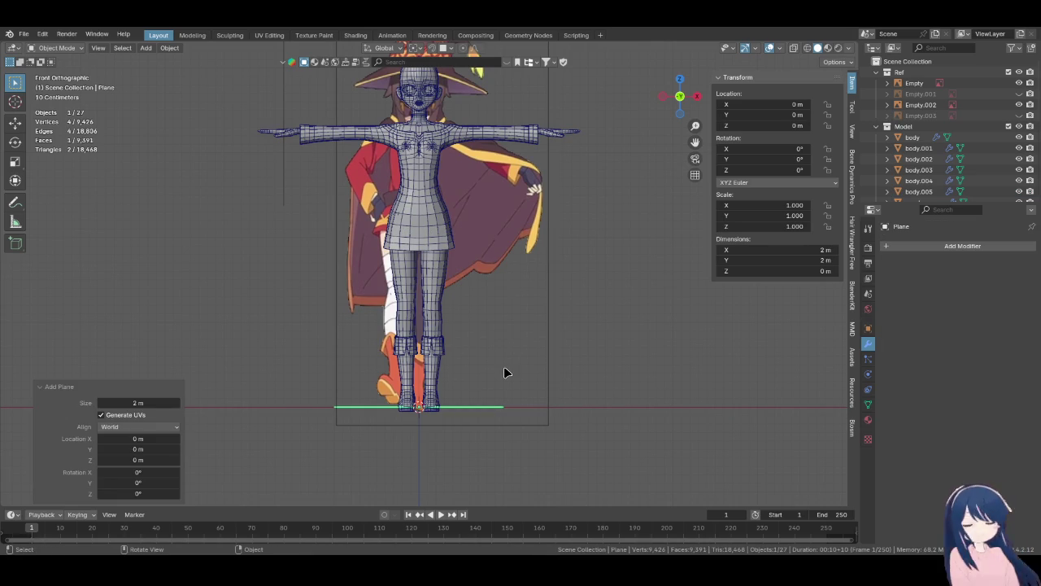
{"action": "key", "text": "Tab"}
{"action": "key", "text": "g"}
{"action": "key", "text": "z"}
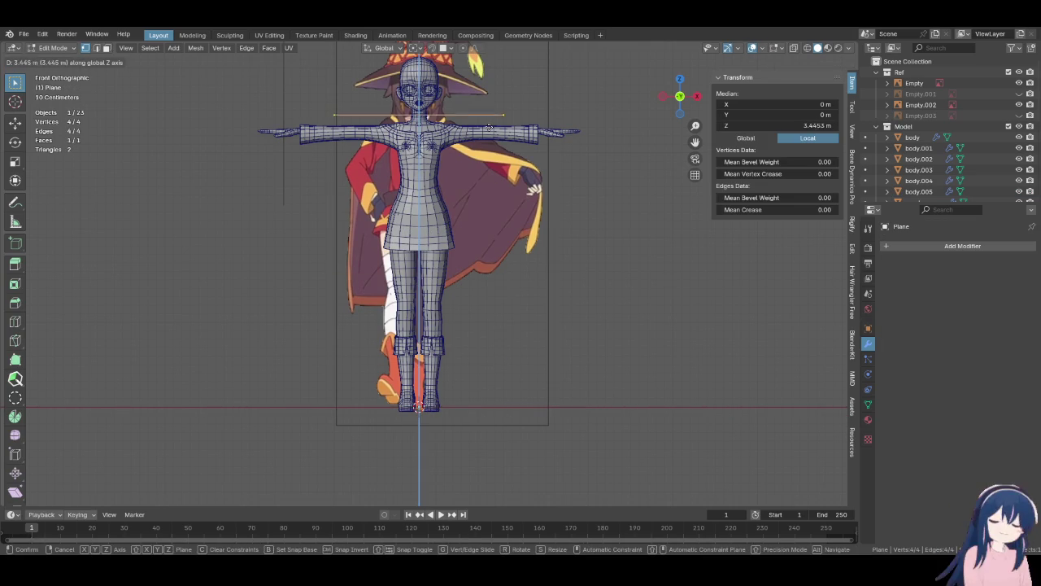
{"action": "left_click", "coordinate": [489, 128]}
{"action": "key", "text": "KP_Decimal"}
{"action": "key", "text": "r"}
{"action": "key", "text": "x"}
{"action": "key", "text": "9"}
{"action": "key", "text": "0"}
{"action": "key", "text": "Return"}
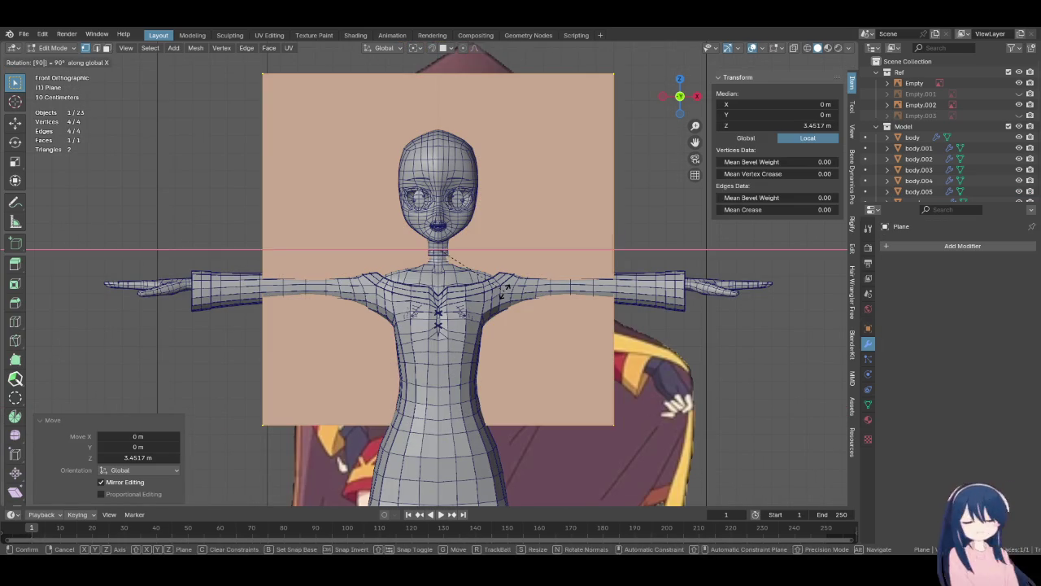
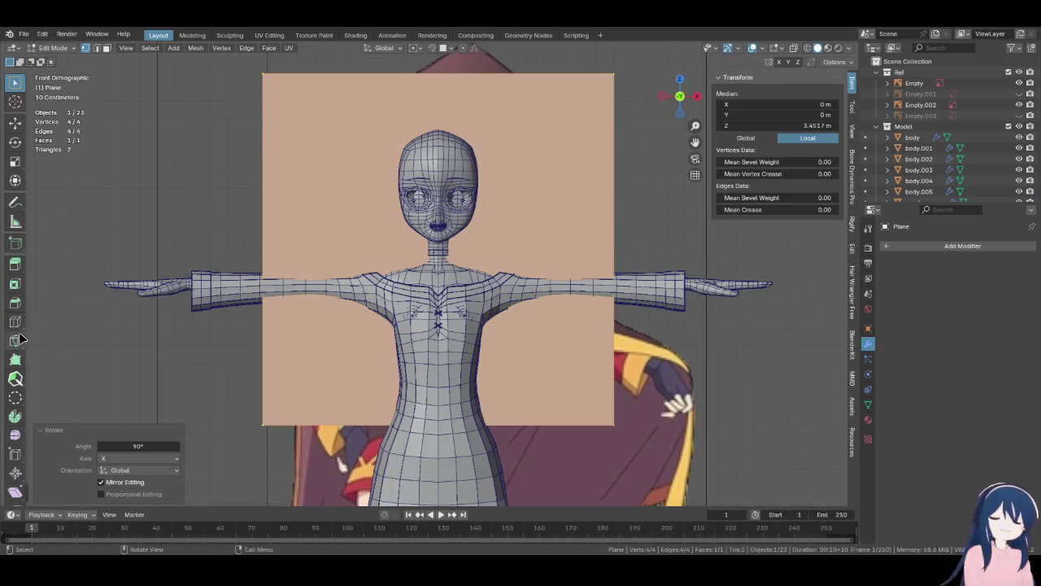
- Loop cut the plane into a 4×4 grid and delete the centre vertex to open a square hole
{"action": "left_click", "coordinate": [435, 78]}
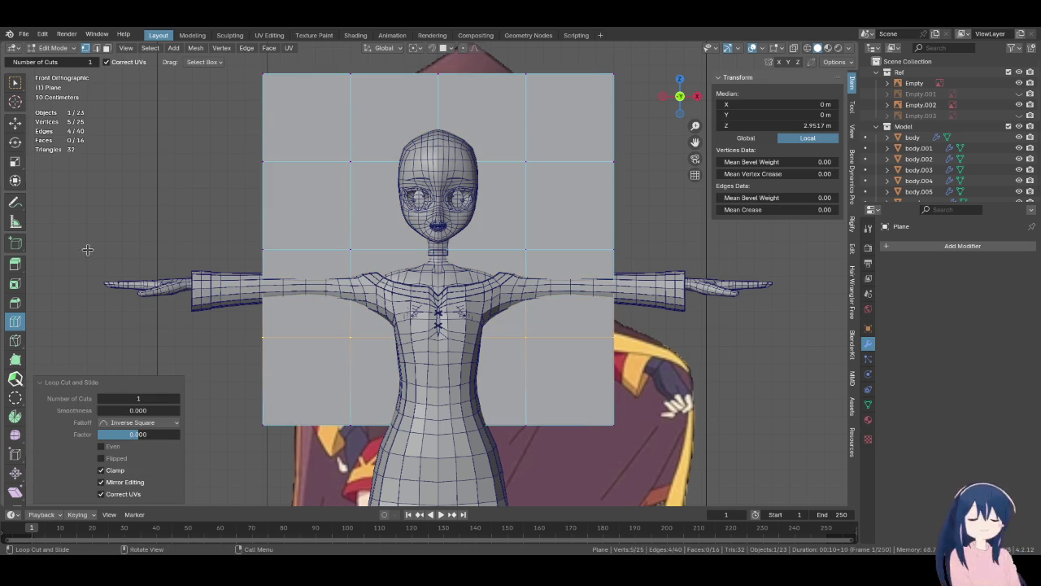
{"action": "key", "text": "z"}
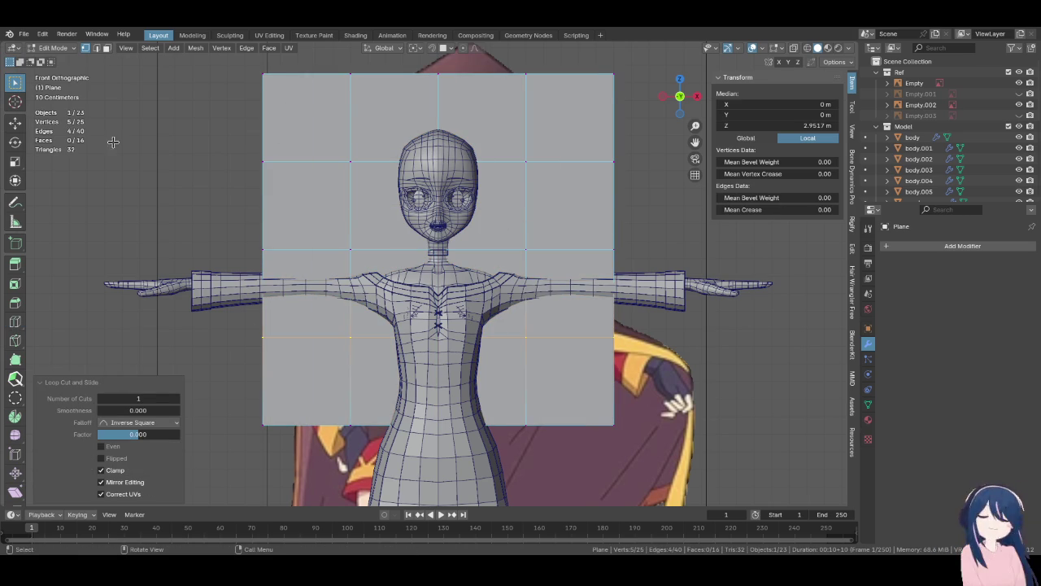
{"action": "left_click", "coordinate": [435, 252]}
{"action": "key", "text": "x"}
{"action": "left_click", "coordinate": [437, 243]}
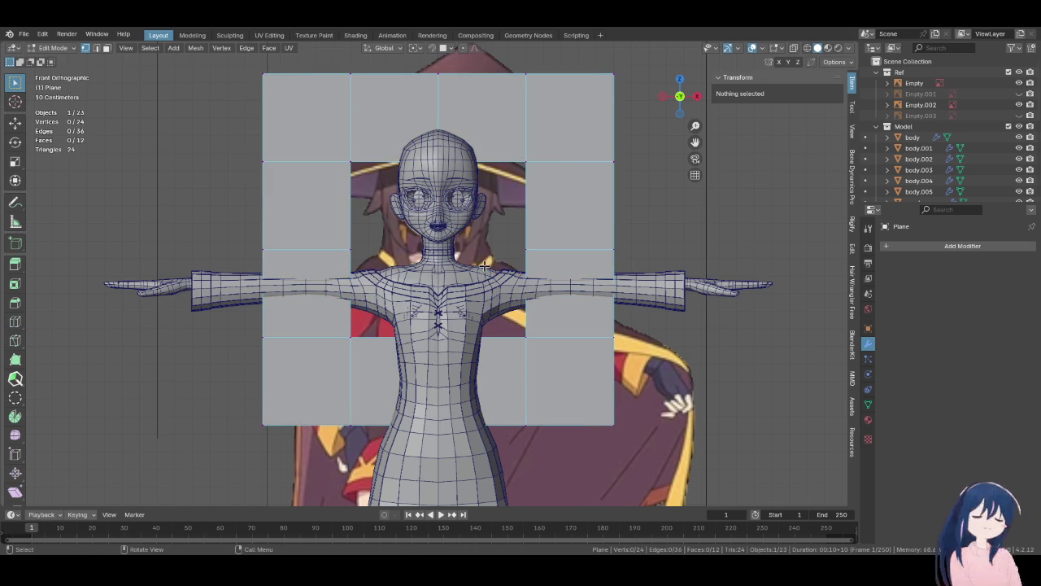
- Scale the whole holed plane down to 0.128
{"action": "scroll", "coordinate": [472, 277], "scroll_direction": "down", "scroll_amount": 2}
{"action": "key", "text": "a"}
{"action": "key", "text": "s"}
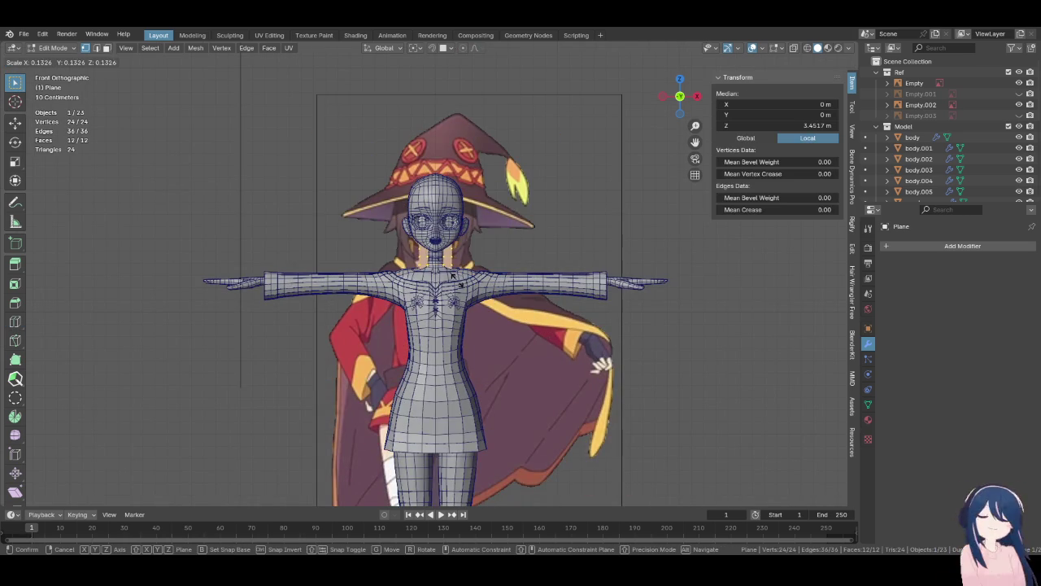
{"action": "left_click", "coordinate": [454, 276]}
{"action": "key", "text": "KP_3"}
- Resize the square frame to 0.748 using the side and front views
{"action": "scroll", "coordinate": [529, 302], "scroll_direction": "up", "scroll_amount": 3}
{"action": "key", "text": "s"}
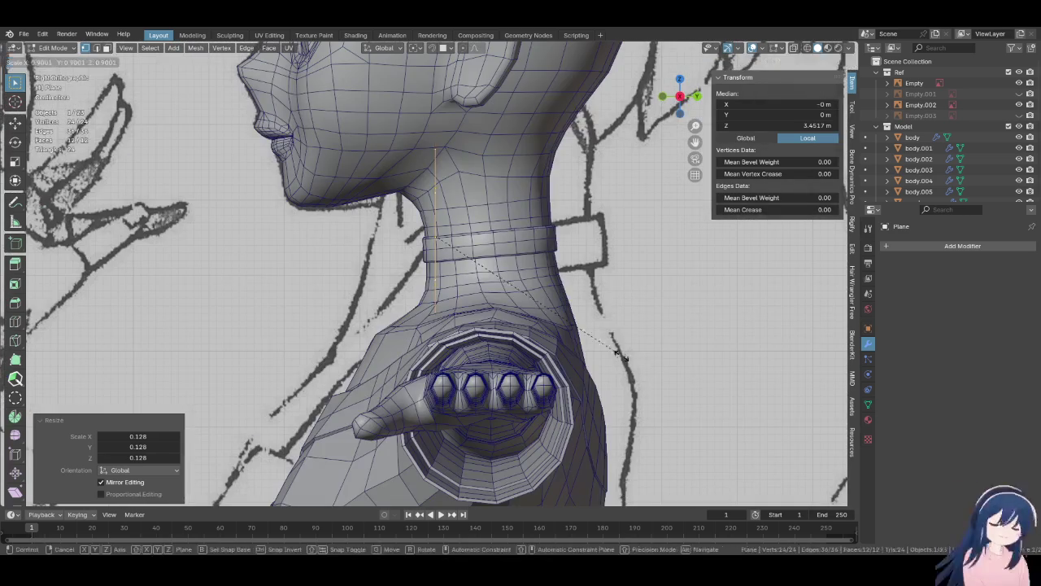
{"action": "left_click", "coordinate": [486, 287]}
{"action": "key", "text": "KP_1"}
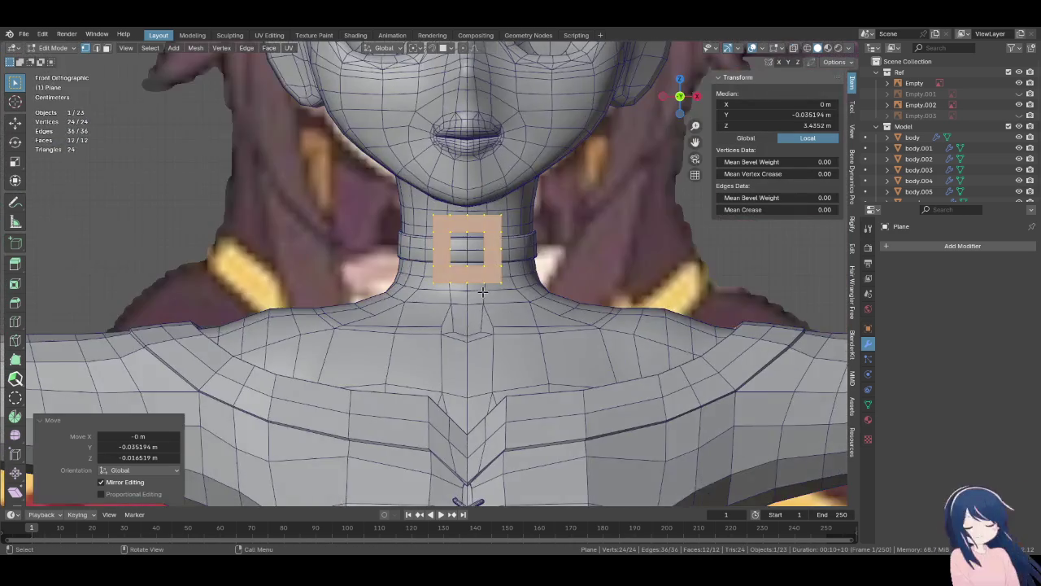
{"action": "scroll", "coordinate": [430, 295], "scroll_direction": "up", "scroll_amount": 3}
{"action": "key", "text": "s"}
{"action": "left_click", "coordinate": [506, 321]}
- Check the frame in wireframe, then move it over the front of the choker
{"action": "key", "text": "z"}
{"action": "left_click", "coordinate": [418, 325]}
{"action": "key", "text": "z"}
{"action": "left_click", "coordinate": [425, 314]}
{"action": "key", "text": "g"}
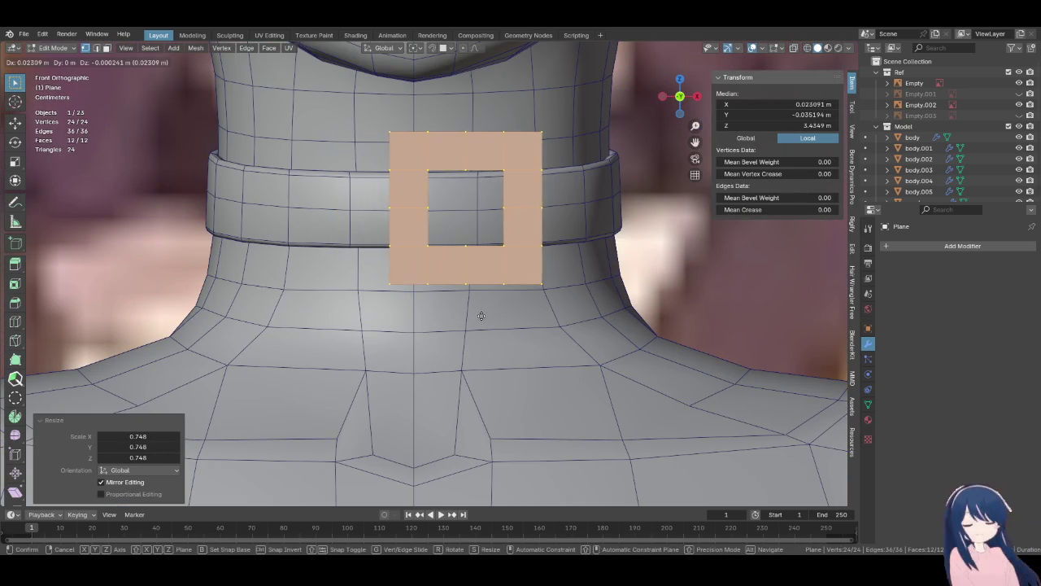
{"action": "left_click", "coordinate": [508, 303]}
{"action": "middle_click_drag", "start_coordinate": [509, 303], "coordinate": [425, 307]}
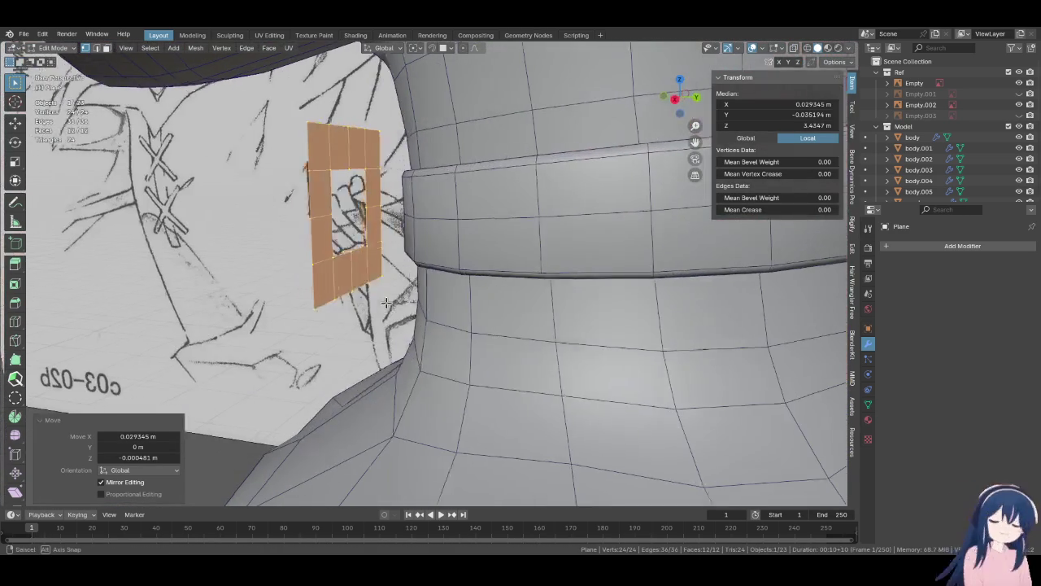
{"action": "key", "text": "g"}
{"action": "left_click", "coordinate": [424, 307]}
- Rotate the frame about -7° and refine the rotation to square it with the collar
{"action": "key", "text": "r"}
{"action": "key", "text": "r"}
{"action": "left_click", "coordinate": [425, 307]}
{"action": "mouse_move", "coordinate": [462, 306]}
{"action": "middle_mouse_down"}
{"action": "mouse_move", "coordinate": [528, 253]}
{"action": "mouse_move", "coordinate": [491, 258]}
{"action": "mouse_move", "coordinate": [527, 249]}
{"action": "middle_mouse_up"}
{"action": "key", "text": "r"}
{"action": "left_click", "coordinate": [539, 248]}
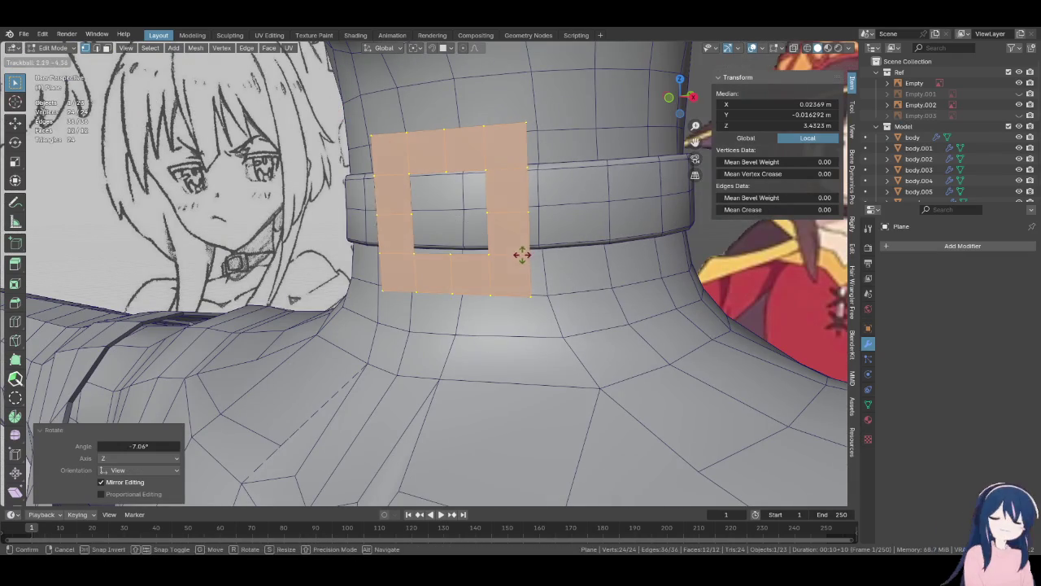
{"action": "key", "text": "r"}
{"action": "left_click", "coordinate": [570, 256]}
{"action": "middle_click_drag", "start_coordinate": [570, 256], "coordinate": [572, 271]}
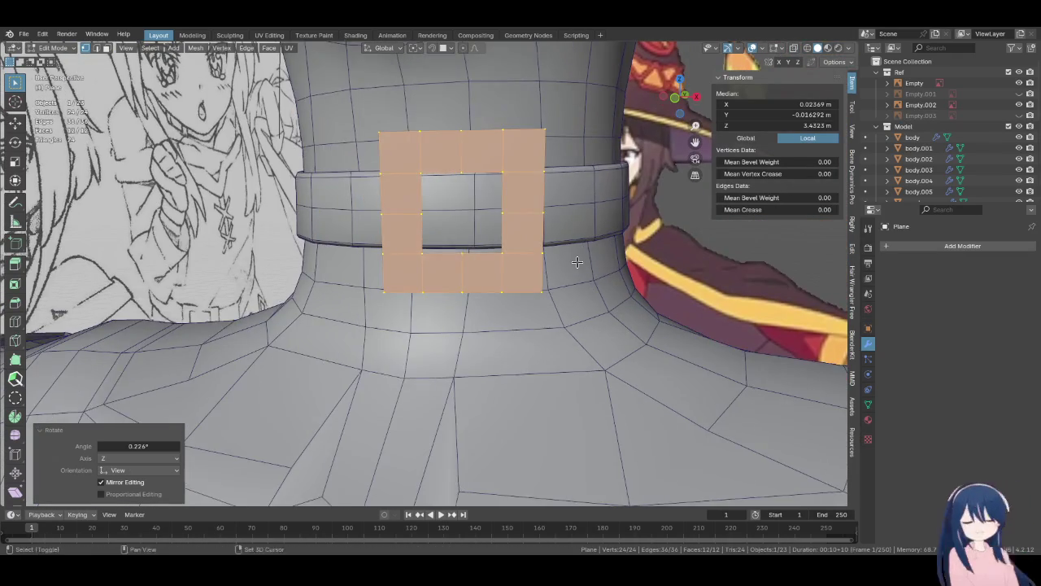
{"action": "left_click", "coordinate": [382, 139]}
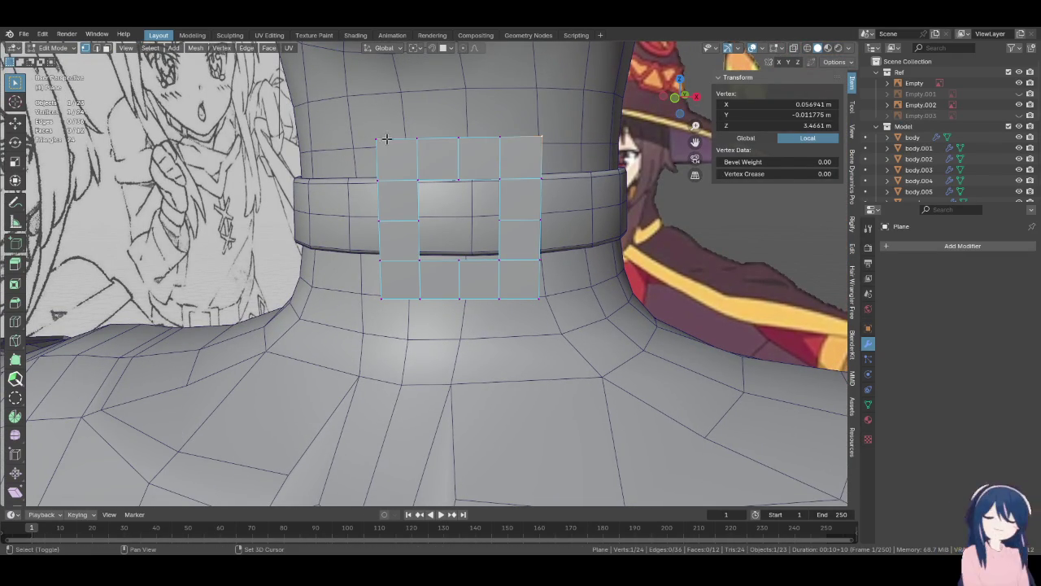
- Pull the outer corners inward and stretch the inner opening's edges along Z
{"action": "key", "text": "s"}
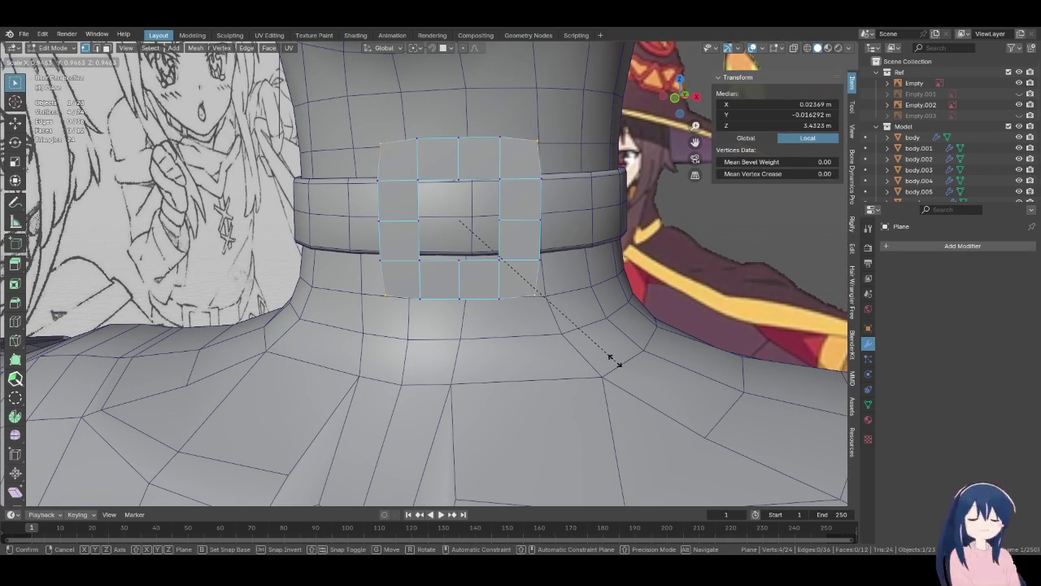
{"action": "left_click", "coordinate": [597, 345]}
{"action": "left_click", "coordinate": [476, 257], "text": "alt"}
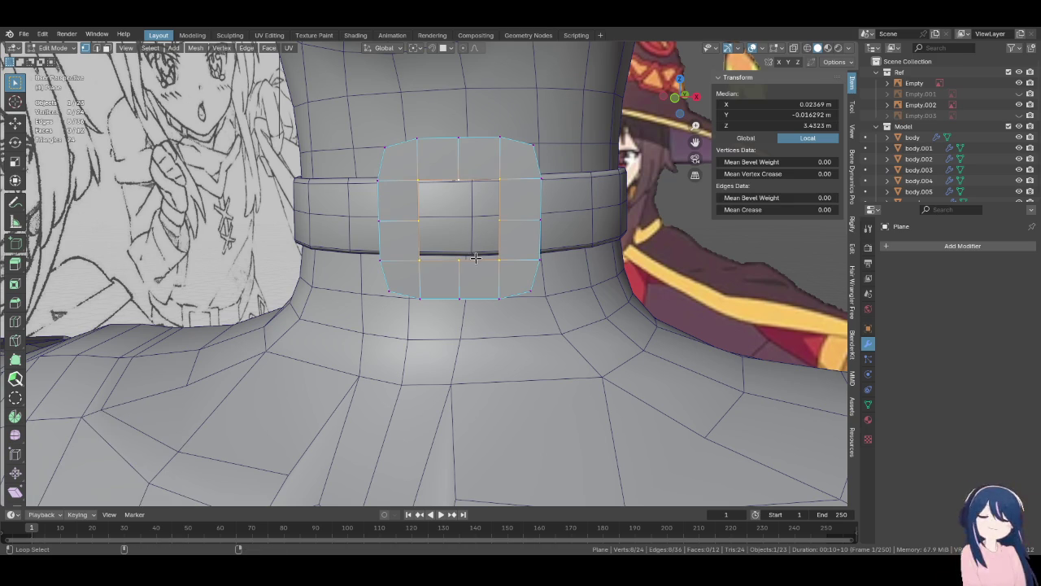
{"action": "left_click", "coordinate": [499, 260], "text": "ctrl+shift"}
{"action": "left_click", "coordinate": [500, 177], "text": "shift"}
{"action": "left_click", "coordinate": [449, 178], "text": "shift"}
{"action": "left_click", "coordinate": [422, 179], "text": "shift"}
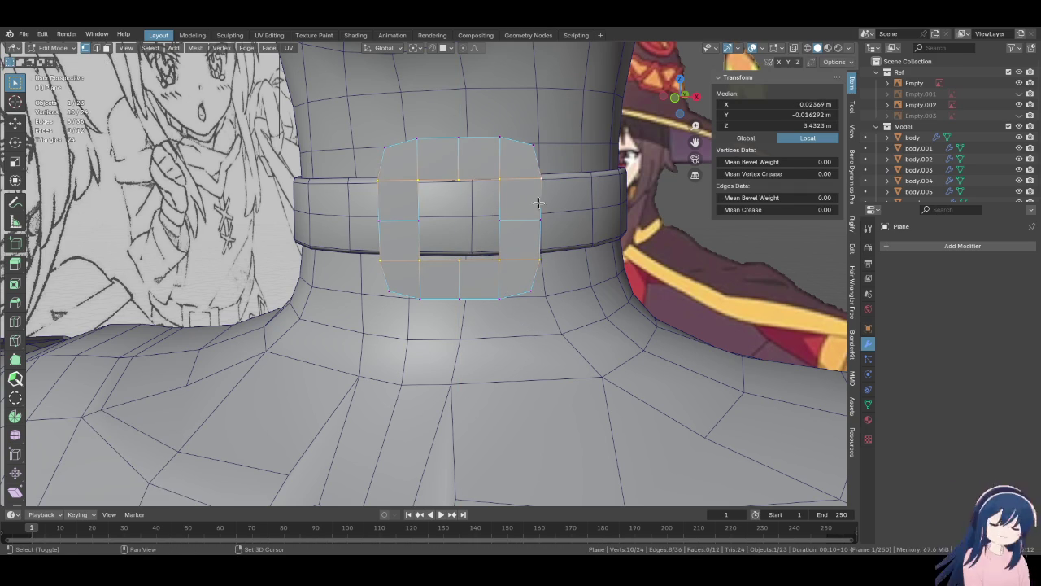
{"action": "key", "text": "s"}
{"action": "key", "text": "z"}
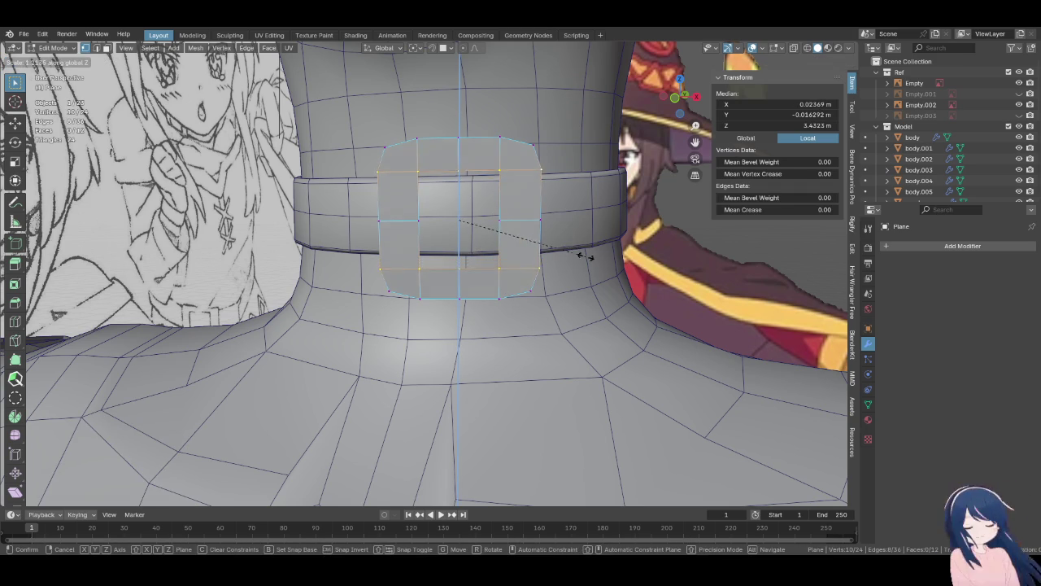
{"action": "left_click", "coordinate": [626, 292]}
- Push the frame along Y in several moves to fit the collar's depth
{"action": "mouse_move", "coordinate": [626, 291]}
{"action": "middle_mouse_down"}
{"action": "mouse_move", "coordinate": [461, 276]}
{"action": "mouse_move", "coordinate": [431, 179]}
{"action": "mouse_move", "coordinate": [446, 259]}
{"action": "mouse_move", "coordinate": [519, 240]}
{"action": "mouse_move", "coordinate": [530, 216]}
{"action": "mouse_move", "coordinate": [509, 244]}
{"action": "mouse_move", "coordinate": [516, 257]}
{"action": "middle_mouse_up"}
{"action": "left_click", "coordinate": [430, 179], "text": "ctrl+shift"}
{"action": "key", "text": "g"}
{"action": "key", "text": "y"}
{"action": "left_click", "coordinate": [492, 259]}
{"action": "key", "text": "g"}
{"action": "key", "text": "y"}
{"action": "left_click", "coordinate": [496, 240]}
{"action": "key", "text": "g"}
{"action": "key", "text": "y"}
{"action": "left_click", "coordinate": [508, 244]}
- Add an extra edge loop across the frame and flatten it to 0.612 along Z
{"action": "mouse_move", "coordinate": [479, 352]}
{"action": "middle_mouse_down"}
{"action": "mouse_move", "coordinate": [611, 323]}
{"action": "mouse_move", "coordinate": [498, 333]}
{"action": "middle_mouse_up"}
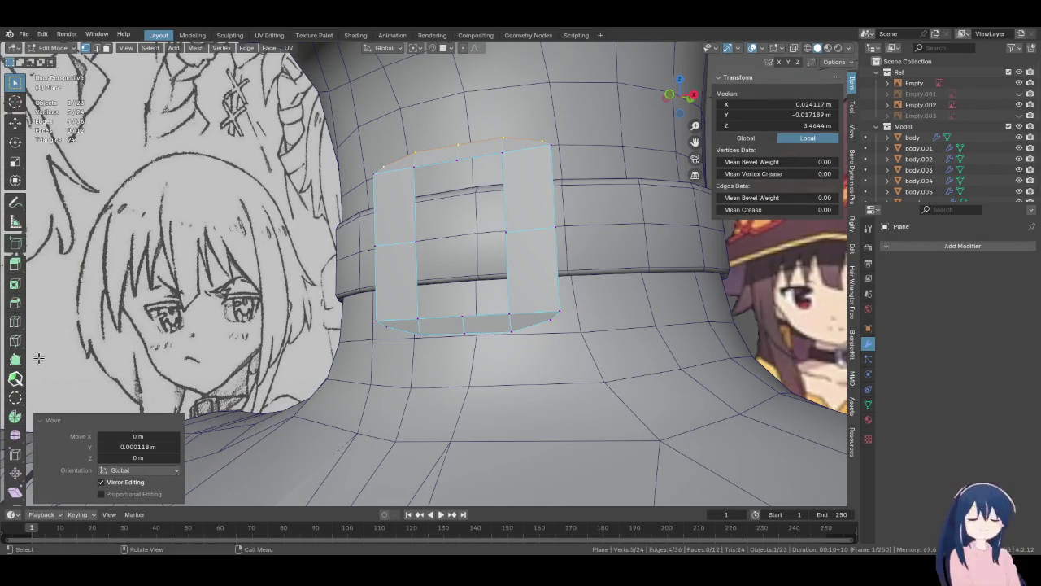
{"action": "left_click_drag", "start_coordinate": [509, 278], "coordinate": [505, 201]}
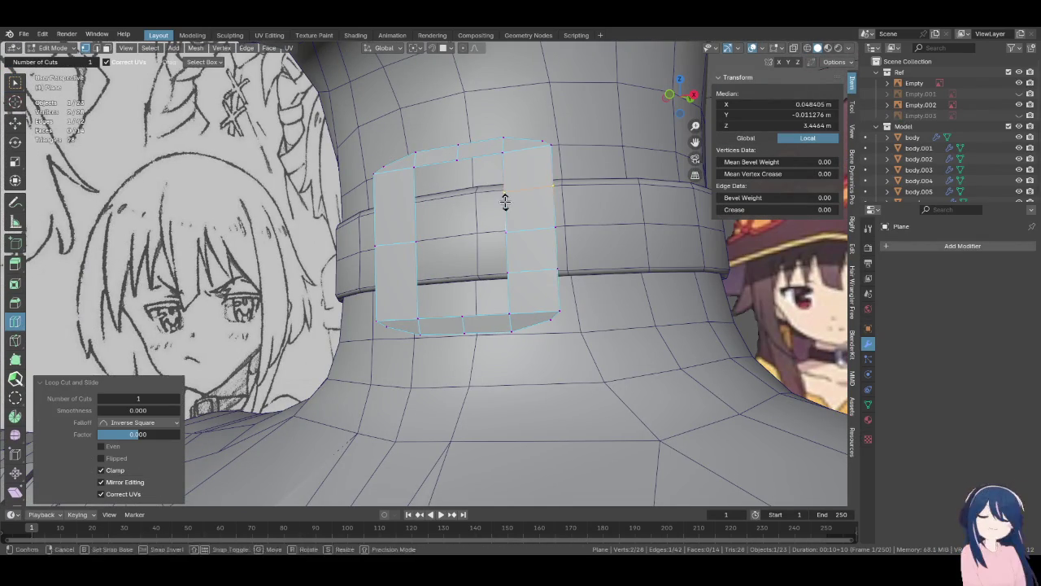
{"action": "mouse_move", "coordinate": [402, 264]}
{"action": "middle_mouse_down"}
{"action": "mouse_move", "coordinate": [624, 309]}
{"action": "mouse_move", "coordinate": [599, 318]}
{"action": "middle_mouse_up"}
{"action": "key", "text": "a"}
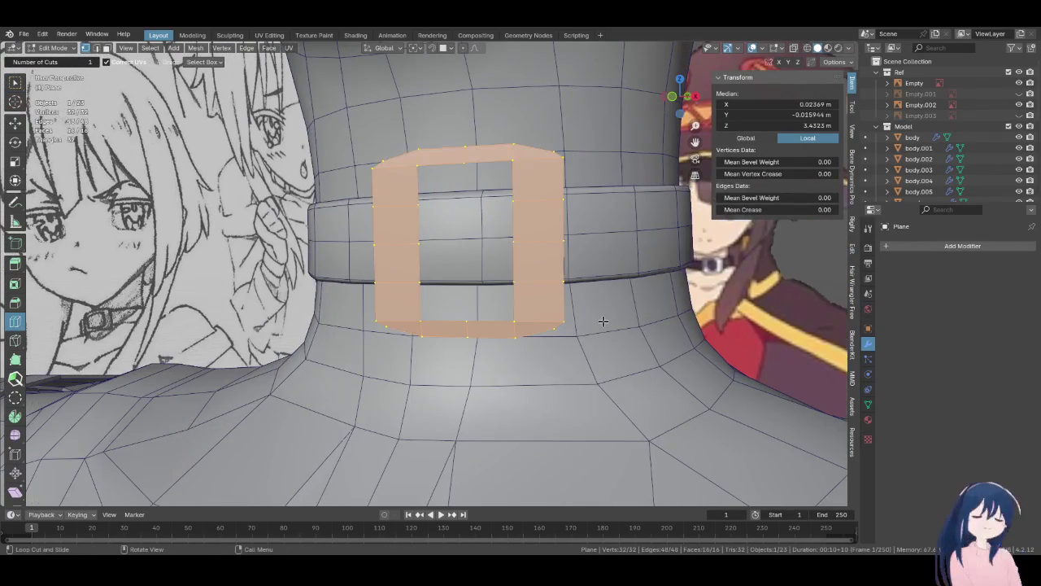
{"action": "key", "text": "s"}
{"action": "key", "text": "z"}
{"action": "left_click", "coordinate": [562, 291]}
- Narrow the frame to 0.914 along X and rotate it 4.26° to follow the collar
{"action": "mouse_move", "coordinate": [569, 295]}
{"action": "middle_mouse_down"}
{"action": "mouse_move", "coordinate": [601, 303]}
{"action": "mouse_move", "coordinate": [487, 347]}
{"action": "mouse_move", "coordinate": [488, 301]}
{"action": "mouse_move", "coordinate": [873, 275]}
{"action": "middle_mouse_up"}
{"action": "key", "text": "x"}
{"action": "left_click", "coordinate": [586, 298]}
{"action": "key", "text": "r"}
{"action": "key", "text": "r"}
{"action": "left_click", "coordinate": [488, 345]}
{"action": "key", "text": "r"}
{"action": "left_click", "coordinate": [485, 302]}
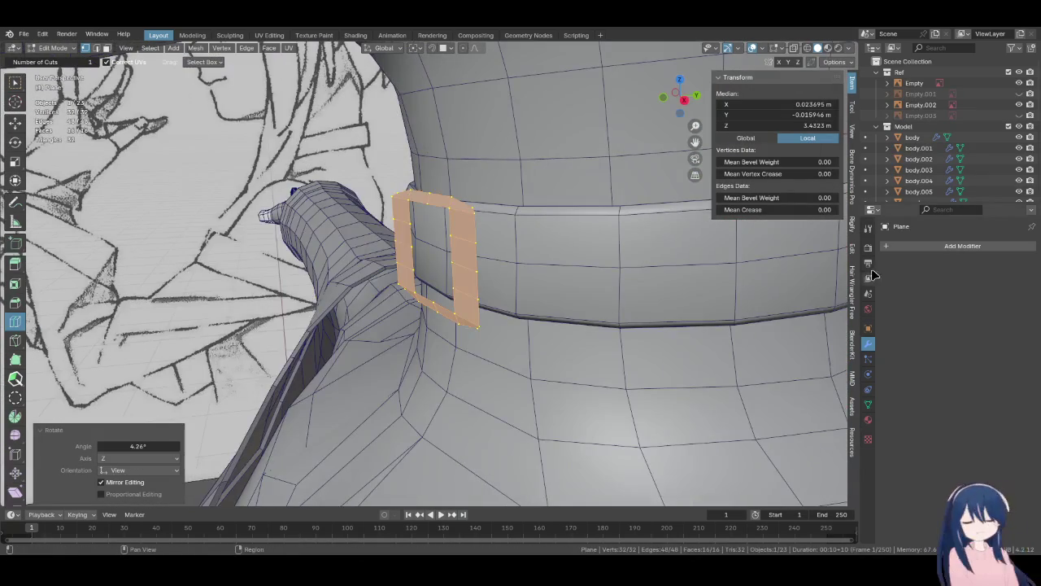
- Add a Solidify modifier with 0.002 m thickness and a Subdivision Surface modifier
{"action": "left_click", "coordinate": [911, 246]}
{"action": "type", "text": "s"}
{"action": "left_click", "coordinate": [828, 266]}
{"action": "mouse_move", "coordinate": [732, 268]}
{"action": "middle_mouse_down"}
{"action": "mouse_move", "coordinate": [574, 271]}
{"action": "mouse_move", "coordinate": [588, 272]}
{"action": "mouse_move", "coordinate": [551, 288]}
{"action": "middle_mouse_up"}
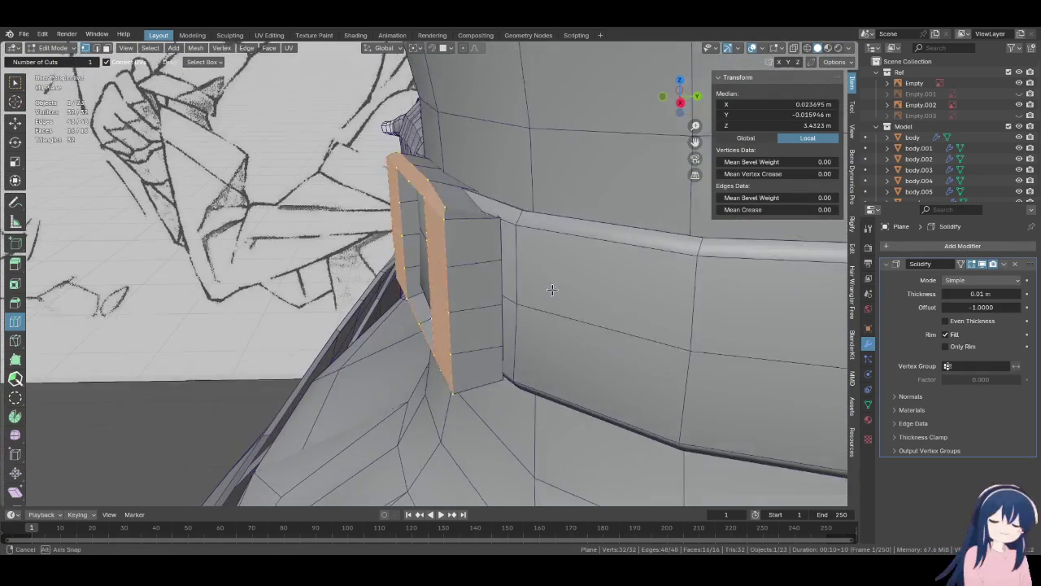
{"action": "left_click_drag", "start_coordinate": [980, 294], "coordinate": [980, 296]}
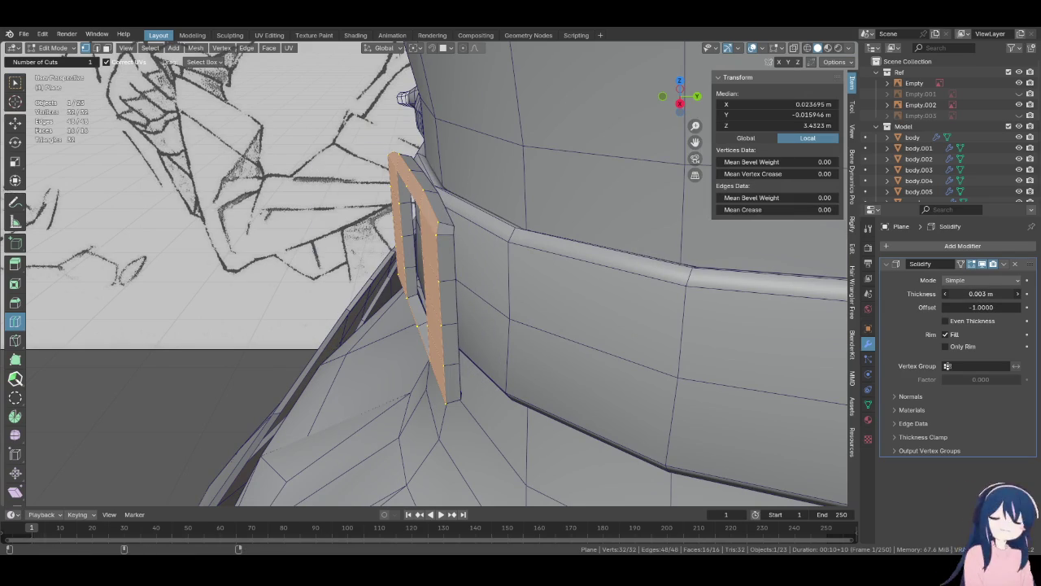
{"action": "left_click", "coordinate": [980, 246]}
{"action": "left_click", "coordinate": [904, 328]}
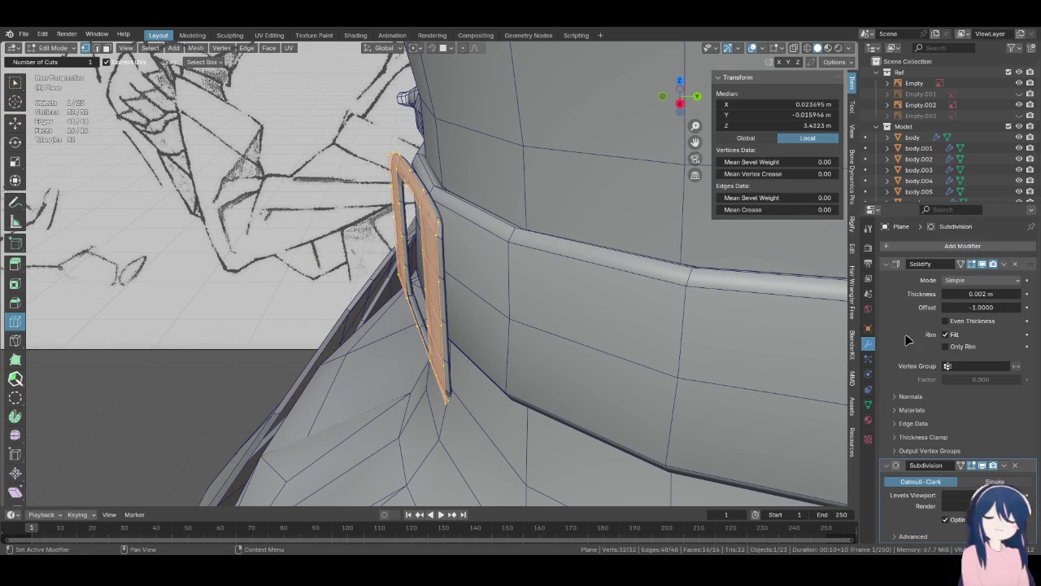
{"action": "mouse_move", "coordinate": [624, 296]}
{"action": "middle_mouse_down"}
{"action": "mouse_move", "coordinate": [542, 288]}
{"action": "mouse_move", "coordinate": [569, 285]}
{"action": "mouse_move", "coordinate": [472, 305]}
{"action": "mouse_move", "coordinate": [626, 293]}
{"action": "mouse_move", "coordinate": [523, 286]}
{"action": "mouse_move", "coordinate": [502, 302]}
{"action": "mouse_move", "coordinate": [551, 304]}
{"action": "mouse_move", "coordinate": [600, 289]}
{"action": "mouse_move", "coordinate": [550, 259]}
{"action": "mouse_move", "coordinate": [493, 305]}
{"action": "mouse_move", "coordinate": [359, 249]}
{"action": "middle_mouse_up"}
- Move the buckle twice along Y and raise it slightly along Z onto the choker
{"action": "key", "text": "g"}
{"action": "key", "text": "y"}
{"action": "left_click", "coordinate": [478, 307]}
{"action": "key", "text": "g"}
{"action": "key", "text": "y"}
{"action": "left_click", "coordinate": [496, 301]}
{"action": "key", "text": "g"}
{"action": "key", "text": "z"}
{"action": "left_click", "coordinate": [550, 259]}
- Fully crease the inner opening's edge loop and the corner vertices
{"action": "scroll", "coordinate": [359, 249], "scroll_direction": "up", "scroll_amount": 2}
{"action": "left_click", "coordinate": [19, 83]}
{"action": "left_click", "coordinate": [412, 173], "text": "alt"}
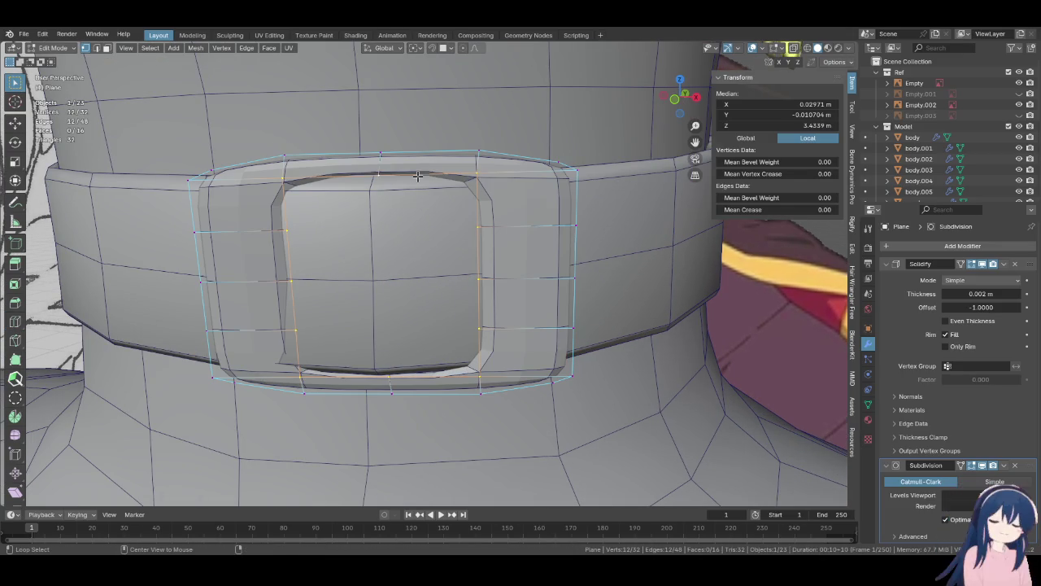
{"action": "left_click_drag", "start_coordinate": [740, 209], "coordinate": [797, 210]}
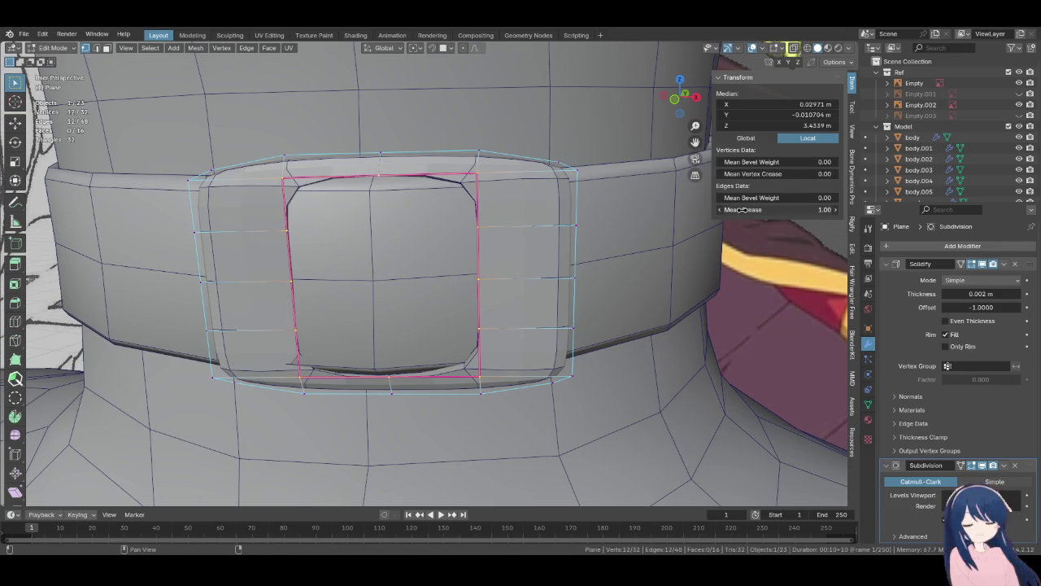
{"action": "left_click", "coordinate": [479, 334]}
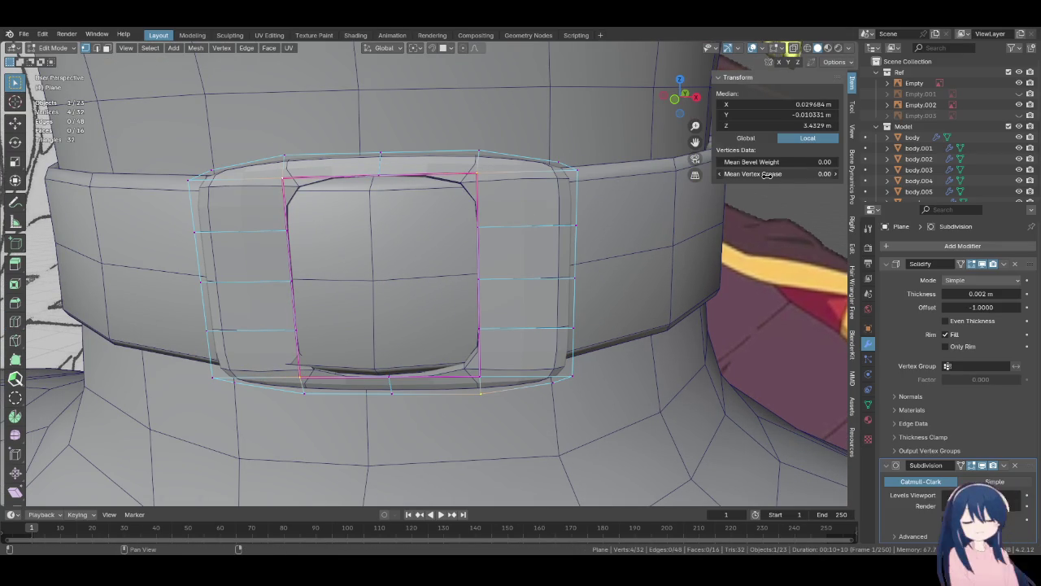
{"action": "left_click_drag", "start_coordinate": [766, 174], "coordinate": [813, 174]}
- Reorder the modifiers so Solidify comes after Subdivision Surface
{"action": "mouse_move", "coordinate": [374, 197]}
{"action": "middle_mouse_down"}
{"action": "mouse_move", "coordinate": [426, 191]}
{"action": "mouse_move", "coordinate": [464, 243]}
{"action": "middle_mouse_up"}
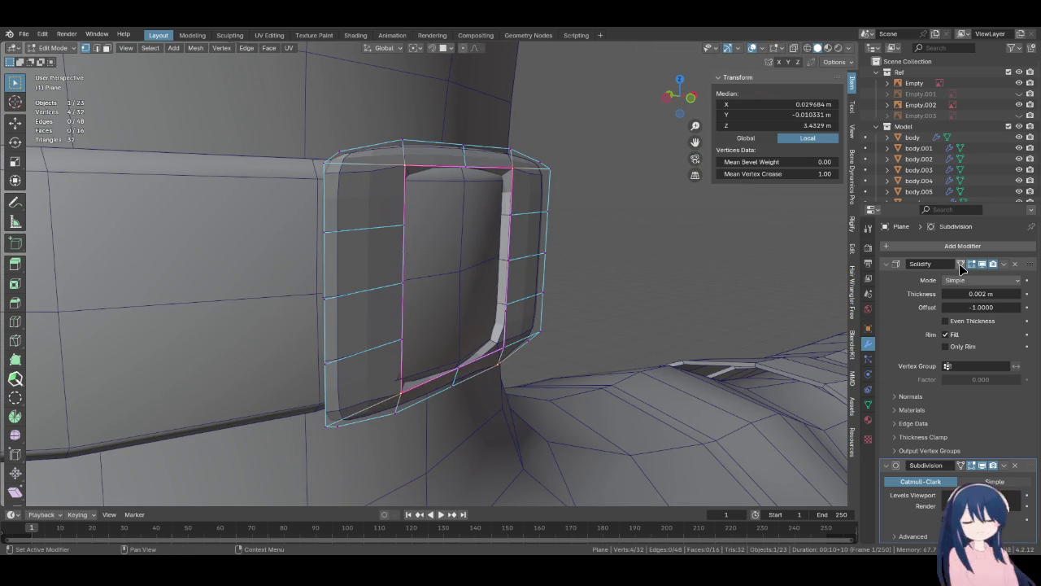
{"action": "left_click", "coordinate": [887, 264]}
{"action": "left_click_drag", "start_coordinate": [1032, 265], "coordinate": [1029, 355]}
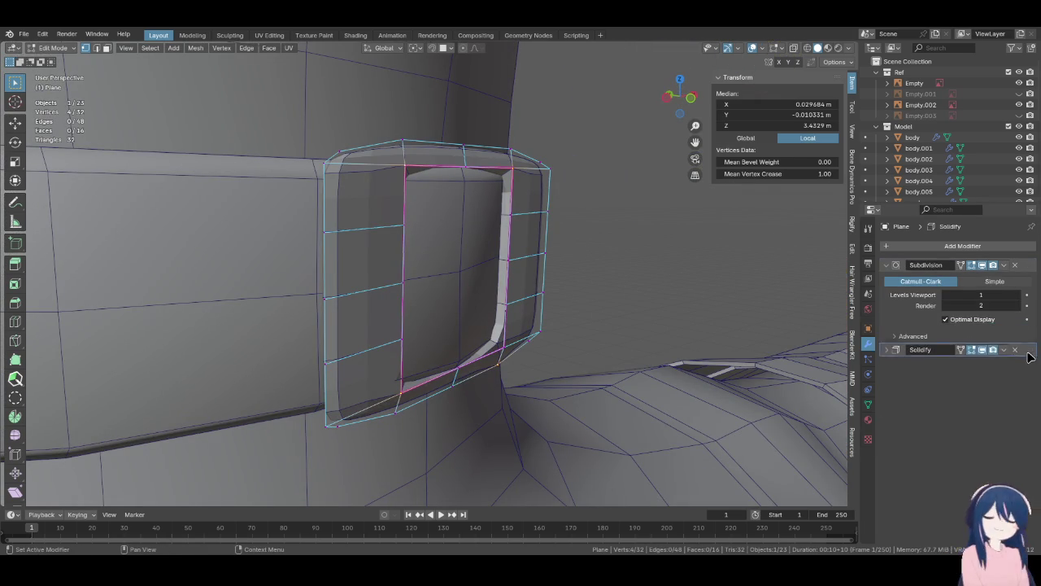
{"action": "mouse_move", "coordinate": [407, 269]}
{"action": "middle_mouse_down"}
{"action": "mouse_move", "coordinate": [502, 265]}
{"action": "mouse_move", "coordinate": [473, 282]}
{"action": "mouse_move", "coordinate": [615, 253]}
{"action": "mouse_move", "coordinate": [581, 249]}
{"action": "mouse_move", "coordinate": [542, 327]}
{"action": "middle_mouse_up"}
- Select the whole buckle plate and shift it -0.001469 m along X
{"action": "key", "text": "a"}
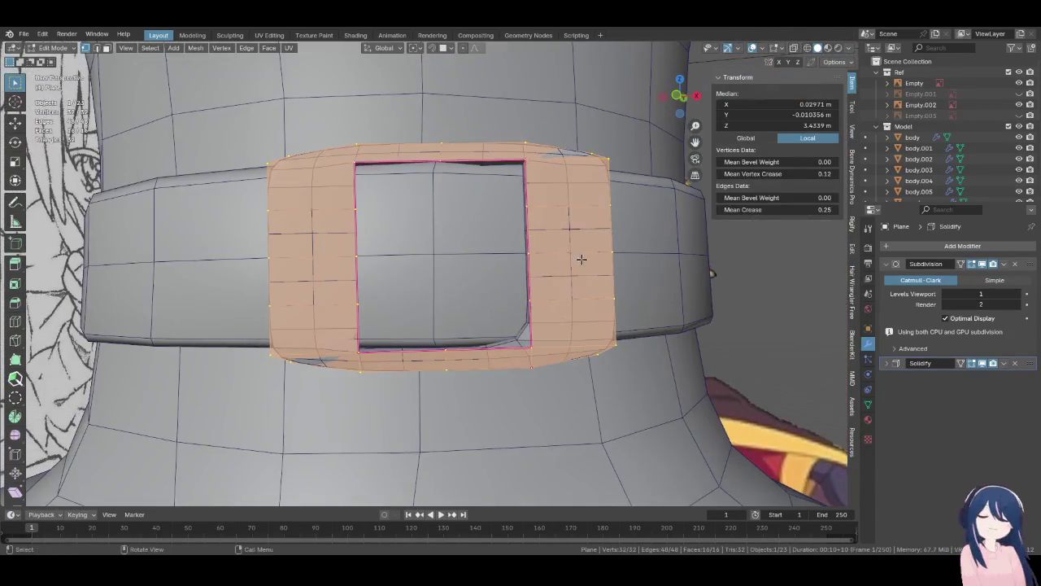
{"action": "left_click", "coordinate": [534, 348]}
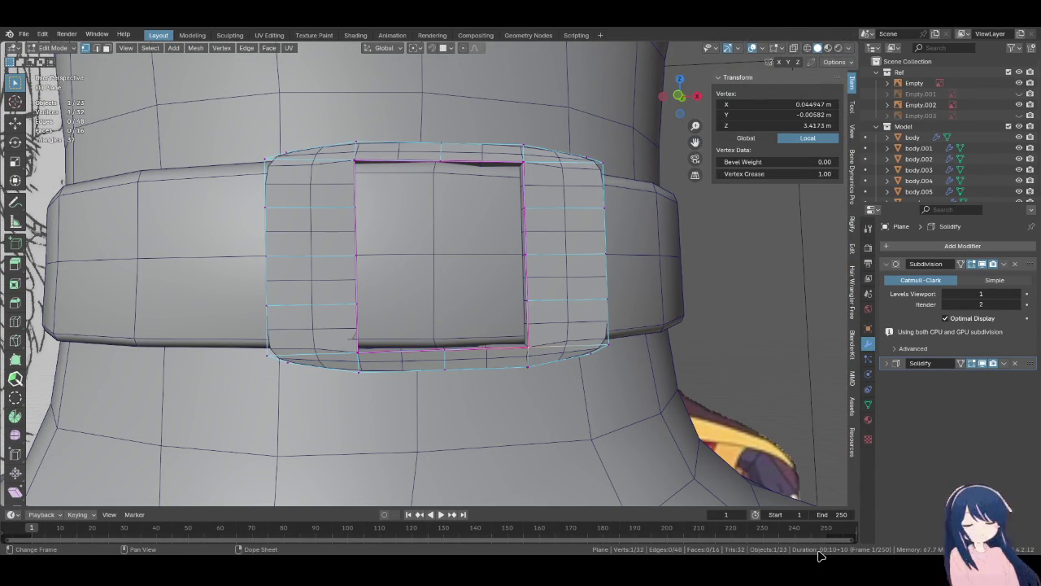
{"action": "mouse_move", "coordinate": [488, 253]}
{"action": "middle_mouse_down"}
{"action": "mouse_move", "coordinate": [518, 313]}
{"action": "mouse_move", "coordinate": [544, 306]}
{"action": "mouse_move", "coordinate": [523, 242]}
{"action": "mouse_move", "coordinate": [617, 205]}
{"action": "middle_mouse_up"}
{"action": "key", "text": "ctrl+l"}
{"action": "key", "text": "g"}
{"action": "key", "text": "x"}
{"action": "left_click", "coordinate": [558, 309]}
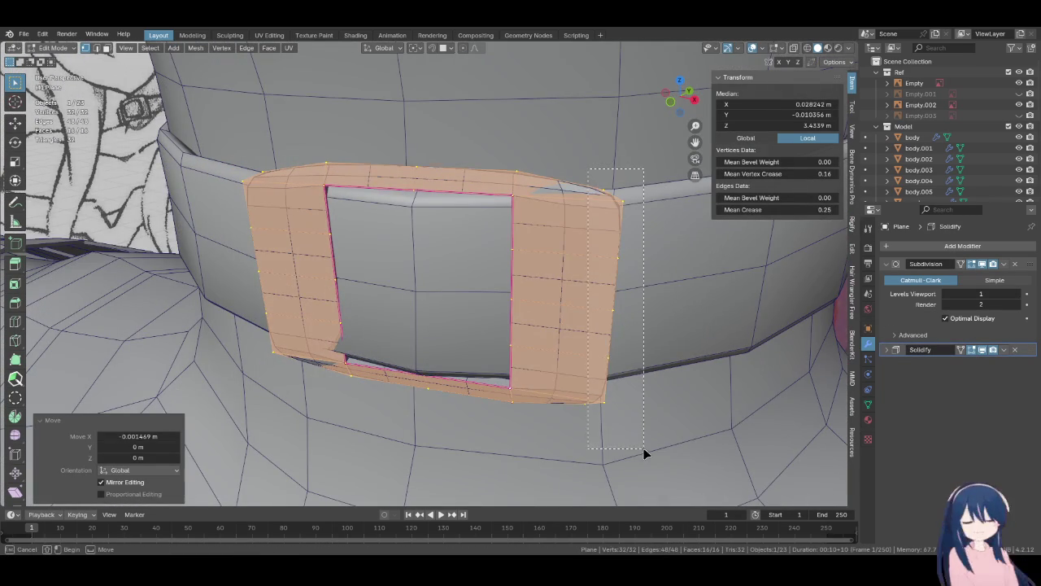
- Edge-slide the right and left vertex columns inward to slim the borders around the opening
{"action": "left_click_drag", "start_coordinate": [643, 447], "coordinate": [643, 447]}
{"action": "middle_click_drag", "start_coordinate": [558, 379], "coordinate": [643, 408]}
{"action": "key", "text": "g"}
{"action": "key", "text": "g"}
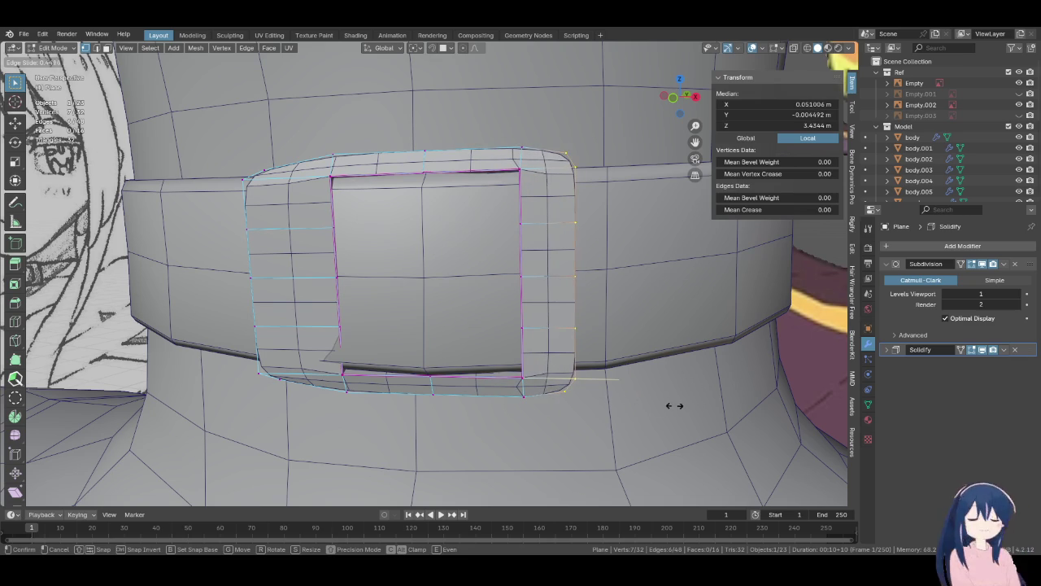
{"action": "left_click", "coordinate": [662, 404]}
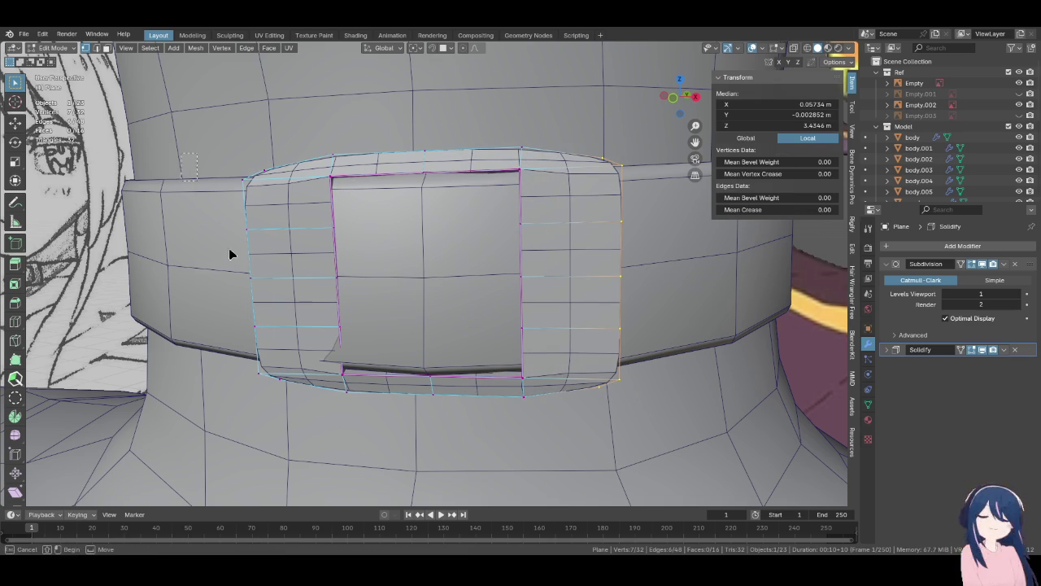
{"action": "key", "text": "g"}
{"action": "key", "text": "g"}
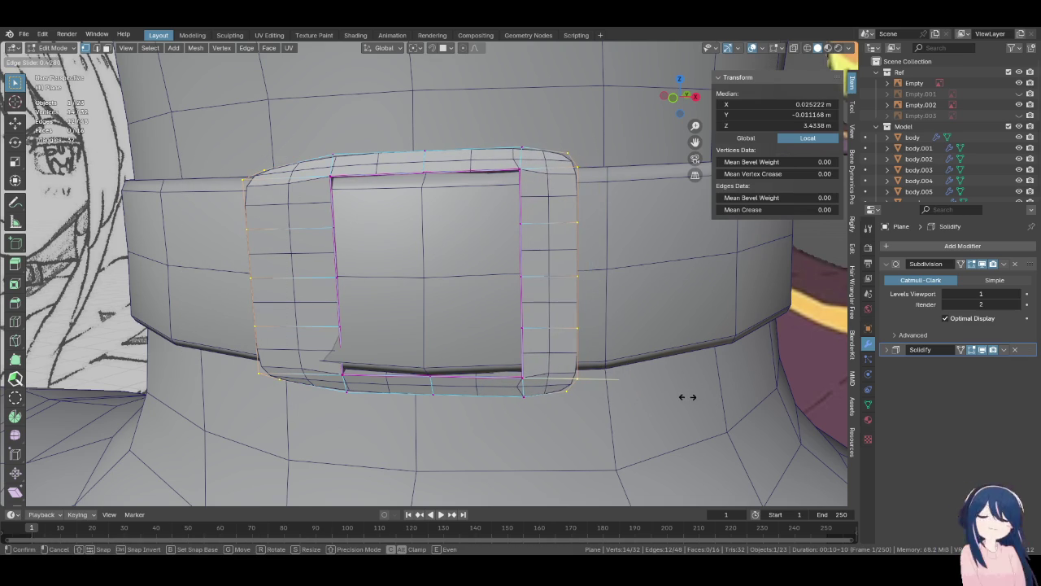
{"action": "left_click", "coordinate": [659, 395]}
{"action": "left_click_drag", "start_coordinate": [281, 392], "coordinate": [285, 391]}
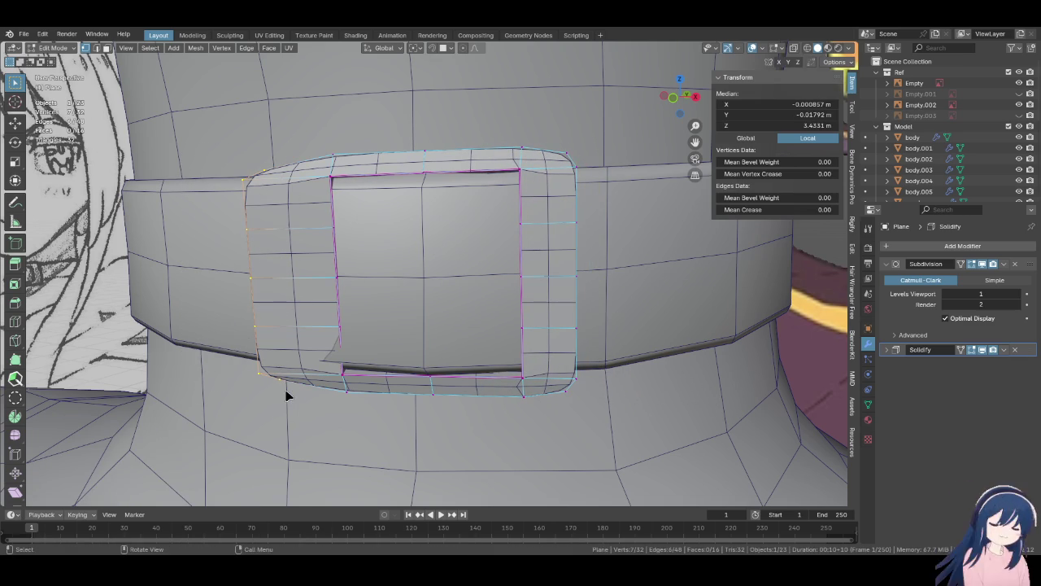
{"action": "key", "text": "g"}
{"action": "key", "text": "g"}
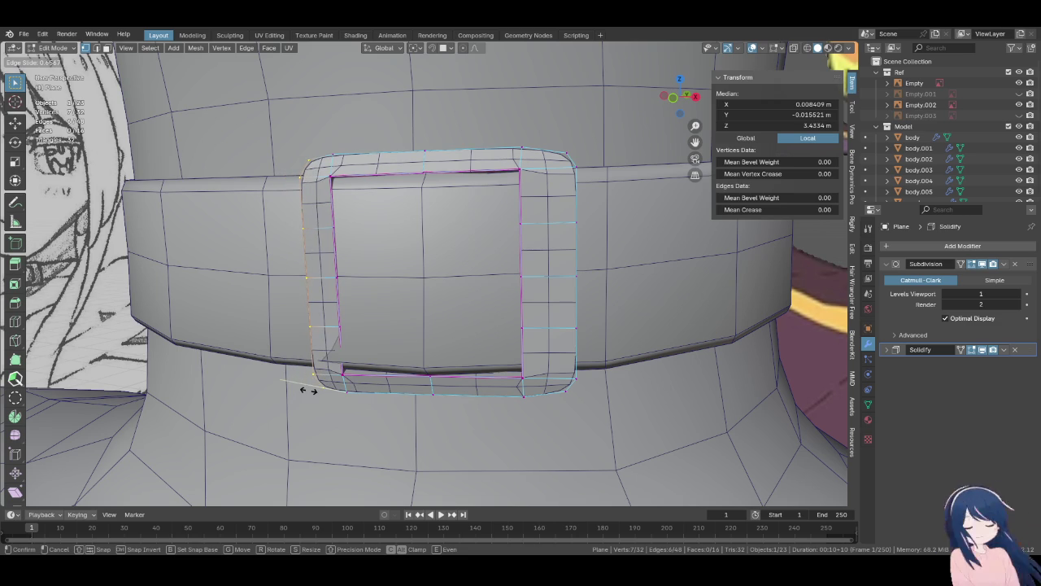
{"action": "left_click", "coordinate": [283, 389]}
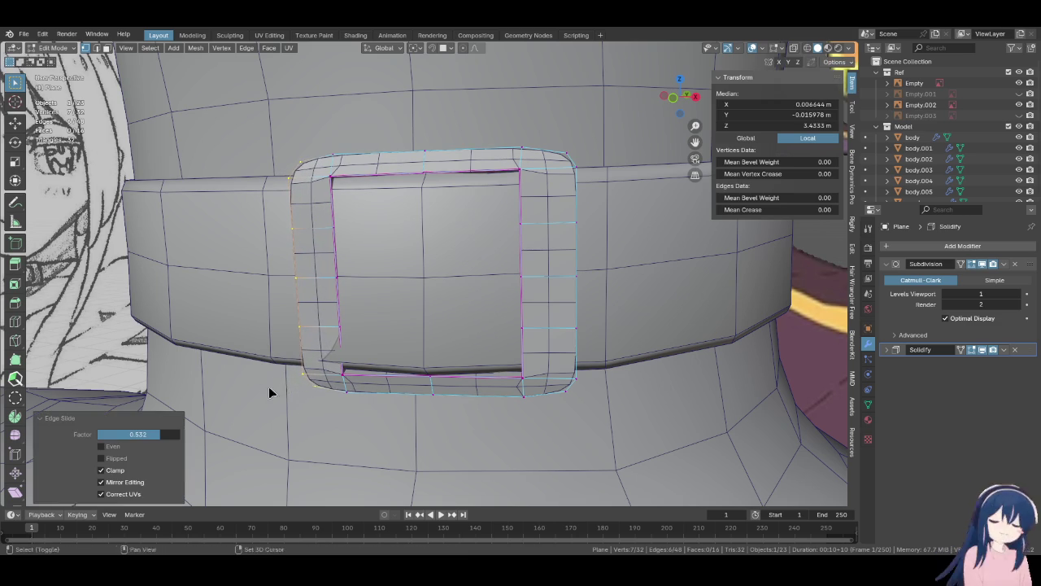
- Select the entire buckle mesh and nudge its position twice
{"action": "middle_click_drag", "start_coordinate": [268, 389], "coordinate": [423, 376]}
{"action": "scroll", "coordinate": [423, 376], "scroll_direction": "down", "scroll_amount": 2}
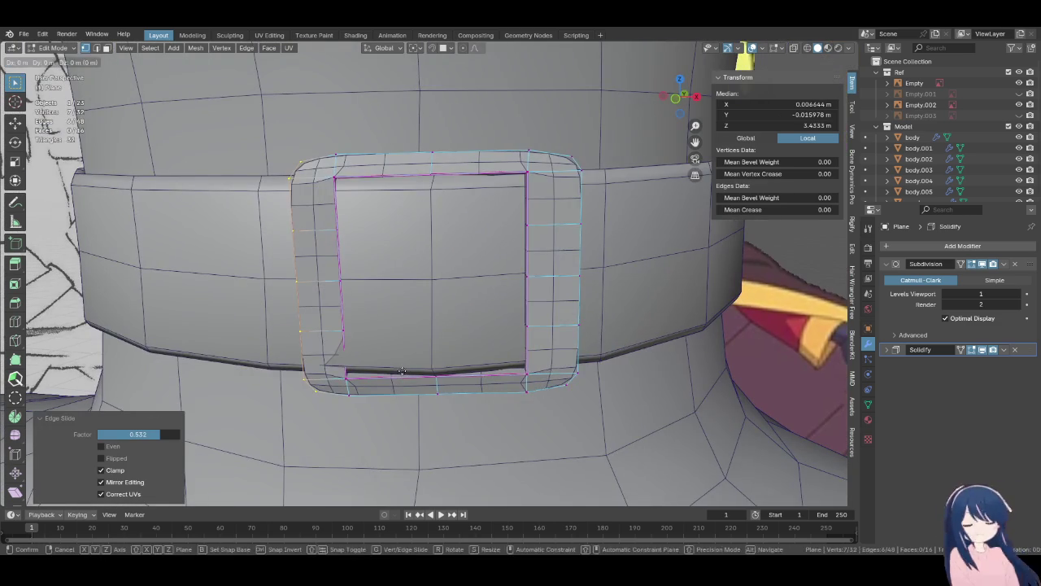
{"action": "key", "text": "l"}
{"action": "mouse_move", "coordinate": [441, 360]}
{"action": "middle_mouse_down"}
{"action": "mouse_move", "coordinate": [365, 389]}
{"action": "mouse_move", "coordinate": [372, 367]}
{"action": "mouse_move", "coordinate": [431, 326]}
{"action": "mouse_move", "coordinate": [383, 309]}
{"action": "mouse_move", "coordinate": [370, 324]}
{"action": "middle_mouse_up"}
{"action": "key", "text": "g"}
{"action": "left_click", "coordinate": [385, 354]}
{"action": "key", "text": "g"}
{"action": "left_click", "coordinate": [370, 323]}
- Rotate the buckle 0.7° to sit flush on the collar and exit Edit Mode
{"action": "key", "text": "r"}
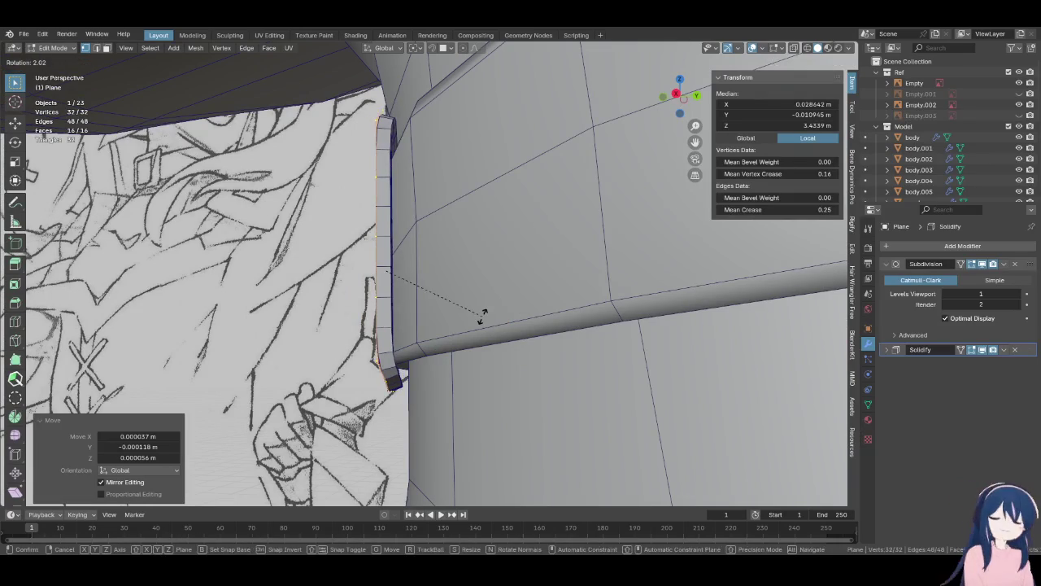
{"action": "left_click", "coordinate": [468, 270]}
{"action": "mouse_move", "coordinate": [467, 270]}
{"action": "middle_mouse_down"}
{"action": "mouse_move", "coordinate": [500, 309]}
{"action": "mouse_move", "coordinate": [470, 312]}
{"action": "mouse_move", "coordinate": [586, 336]}
{"action": "mouse_move", "coordinate": [436, 336]}
{"action": "mouse_move", "coordinate": [458, 326]}
{"action": "mouse_move", "coordinate": [456, 252]}
{"action": "mouse_move", "coordinate": [360, 349]}
{"action": "mouse_move", "coordinate": [493, 353]}
{"action": "mouse_move", "coordinate": [444, 362]}
{"action": "mouse_move", "coordinate": [456, 348]}
{"action": "mouse_move", "coordinate": [363, 327]}
{"action": "mouse_move", "coordinate": [385, 315]}
{"action": "middle_mouse_up"}
{"action": "key", "text": "Tab"}
{"action": "middle_click_drag", "start_coordinate": [423, 275], "coordinate": [495, 367]}
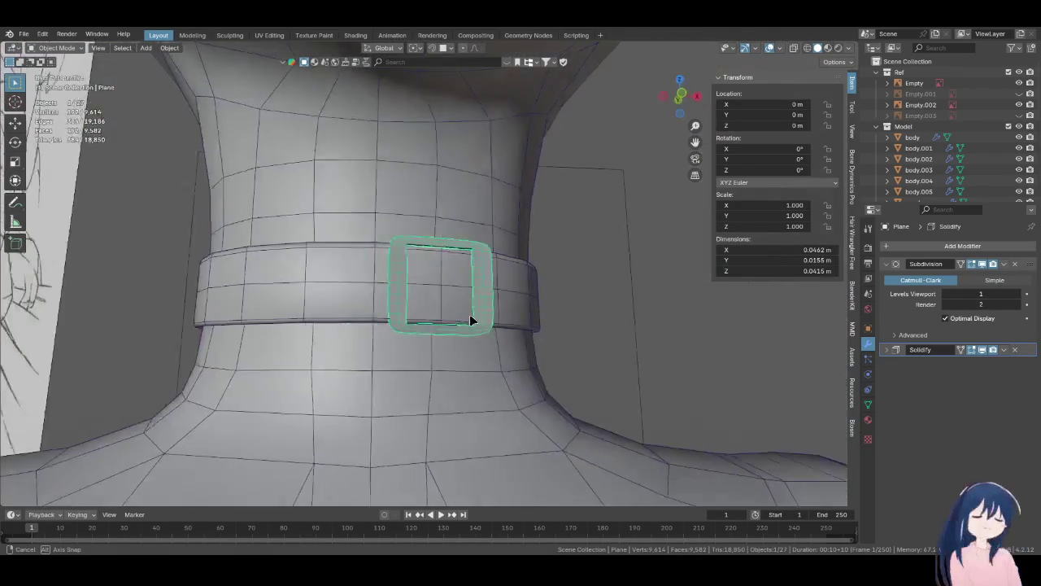
- Inspect the finished buckle on the collar from the front, toggling see-through wireframe on and off
{"action": "middle_click_drag", "start_coordinate": [495, 367], "coordinate": [434, 316]}
{"action": "key", "text": "KP_1"}
{"action": "scroll", "coordinate": [433, 317], "scroll_direction": "up", "scroll_amount": 4}
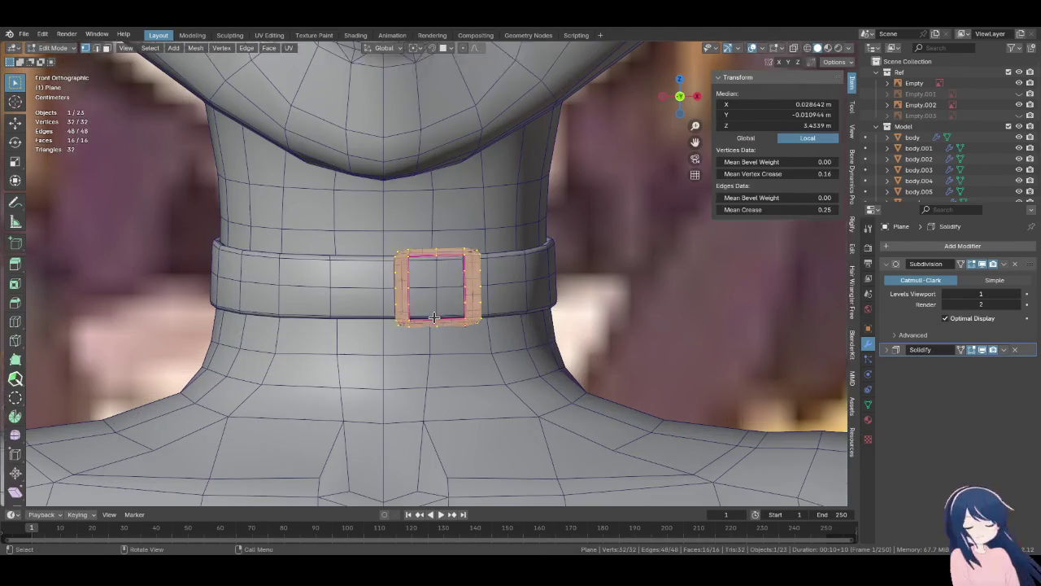
{"action": "key", "text": "shift+z"}
{"action": "left_click", "coordinate": [376, 329]}
{"action": "scroll", "coordinate": [376, 330], "scroll_direction": "up", "scroll_amount": 5}
{"action": "scroll", "coordinate": [376, 329], "scroll_direction": "down", "scroll_amount": 5}
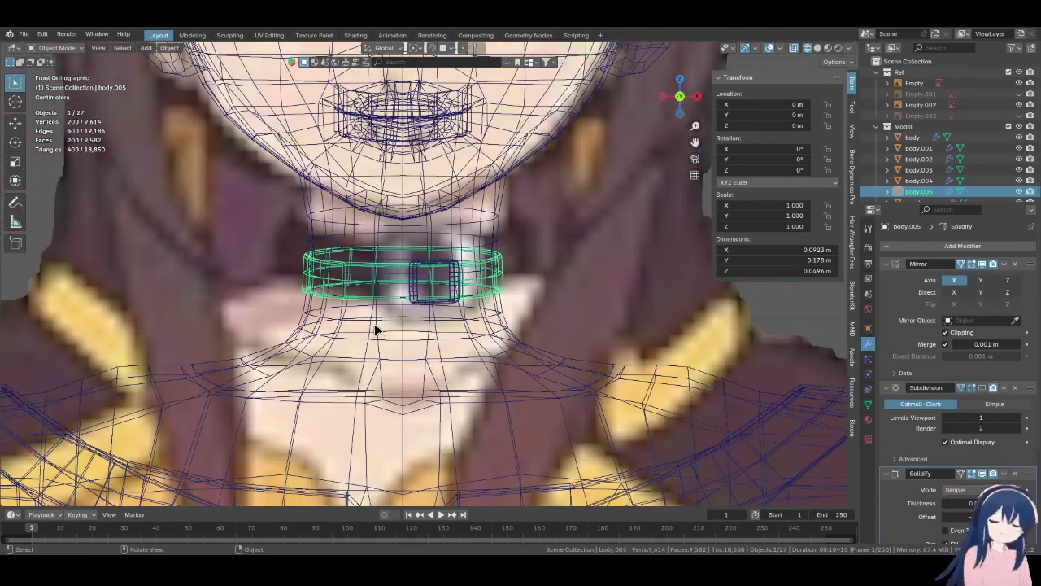
{"action": "key", "text": "shift+z"}
{"action": "scroll", "coordinate": [450, 323], "scroll_direction": "down", "scroll_amount": 3}
{"action": "middle_click_drag", "start_coordinate": [558, 321], "coordinate": [388, 333]}
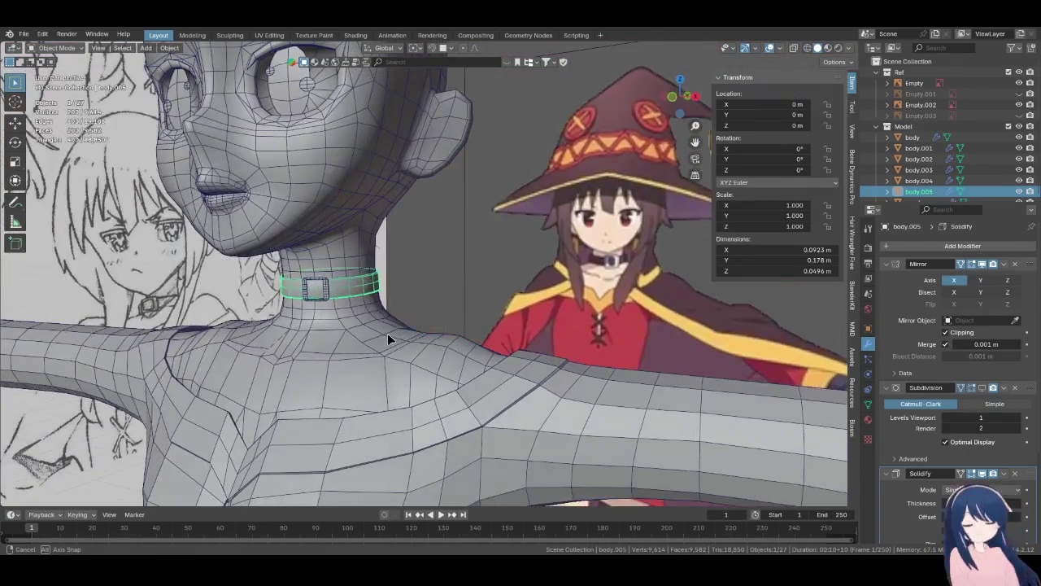
{"action": "left_click", "coordinate": [433, 283]}
- Save Megumin.blend, then select the buckle plane and frame it in view
{"action": "key", "text": "ctrl+s"}
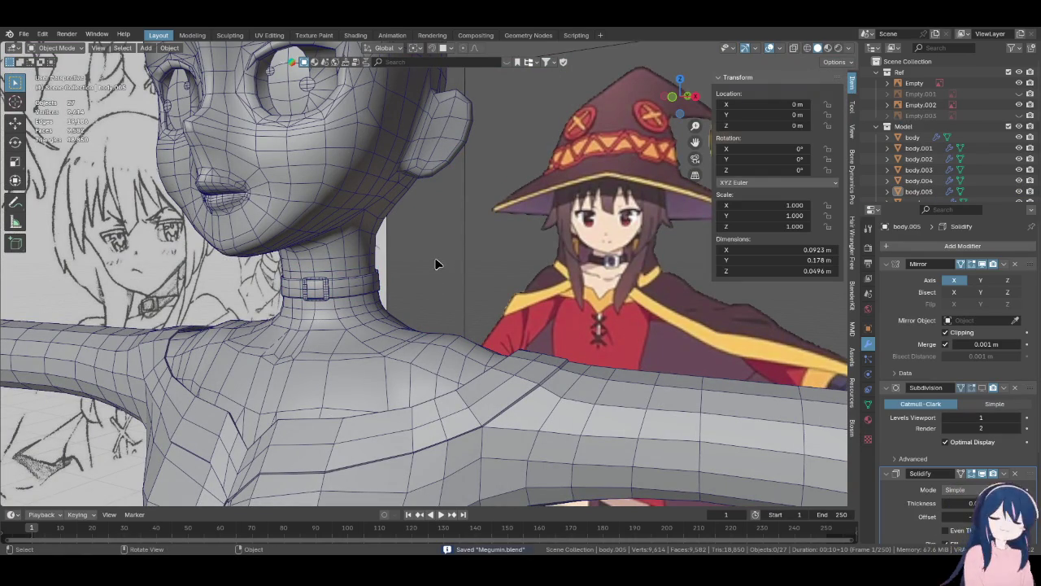
{"action": "scroll", "coordinate": [274, 285], "scroll_direction": "up", "scroll_amount": 3}
{"action": "left_click", "coordinate": [363, 286]}
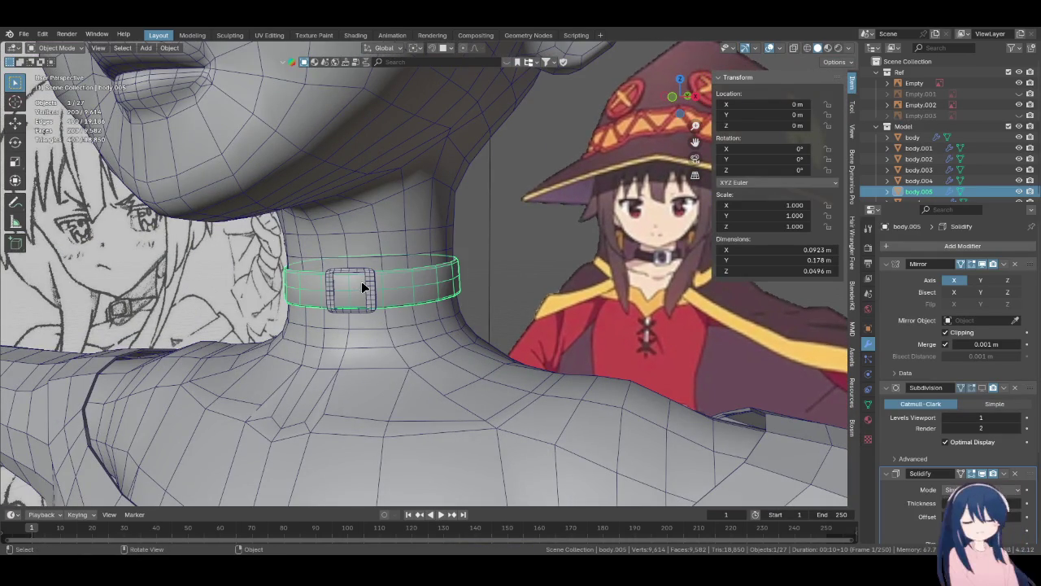
{"action": "left_click", "coordinate": [364, 286]}
{"action": "key", "text": "KP_Decimal"}
{"action": "scroll", "coordinate": [530, 321], "scroll_direction": "down", "scroll_amount": 3}
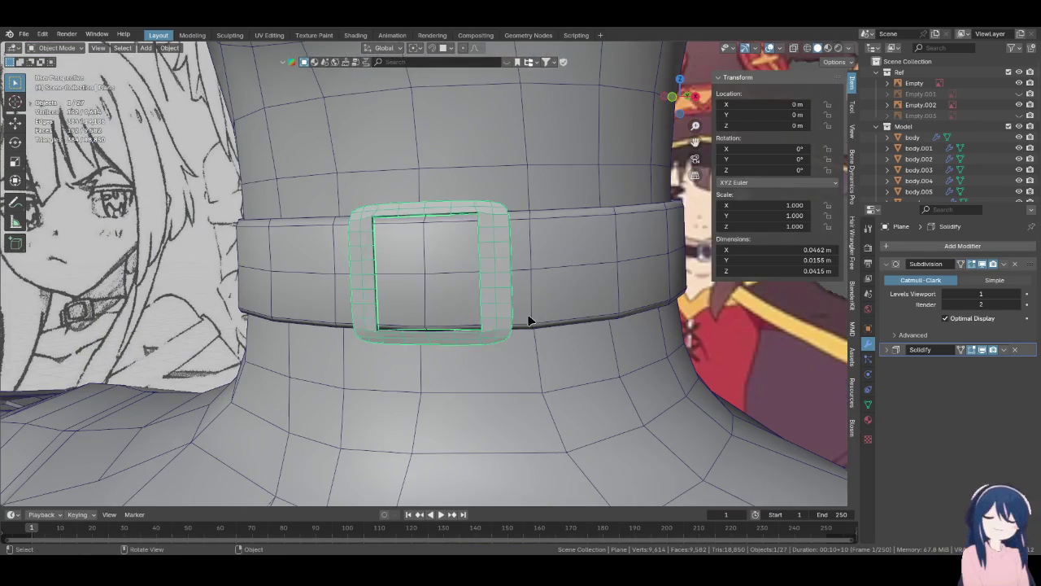
- Nudge the buckle's right-edge vertices outward in Edit Mode so it measures 0.048 m across
{"action": "key", "text": "Tab"}
{"action": "key", "text": "z"}
{"action": "left_click_drag", "start_coordinate": [502, 189], "coordinate": [530, 365]}
{"action": "key", "text": "z"}
{"action": "left_click", "coordinate": [568, 359]}
{"action": "key", "text": "g"}
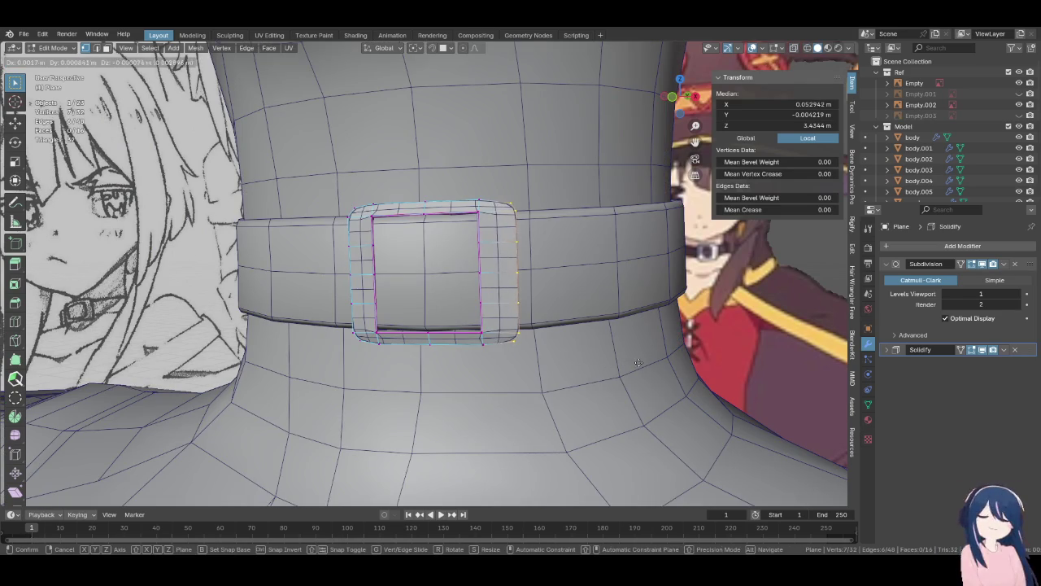
{"action": "left_click", "coordinate": [569, 359]}
{"action": "mouse_move", "coordinate": [569, 358]}
{"action": "middle_mouse_down"}
{"action": "mouse_move", "coordinate": [471, 384]}
{"action": "mouse_move", "coordinate": [564, 367]}
{"action": "mouse_move", "coordinate": [462, 323]}
{"action": "middle_mouse_up"}
{"action": "key", "text": "g"}
{"action": "left_click", "coordinate": [475, 382]}
- Return to Object Mode, review the buckle against the neck and reference, and deselect everything
{"action": "key", "text": "Tab"}
{"action": "scroll", "coordinate": [564, 366], "scroll_direction": "down", "scroll_amount": 2}
{"action": "scroll", "coordinate": [503, 348], "scroll_direction": "down", "scroll_amount": 2}
{"action": "scroll", "coordinate": [480, 333], "scroll_direction": "up", "scroll_amount": 2}
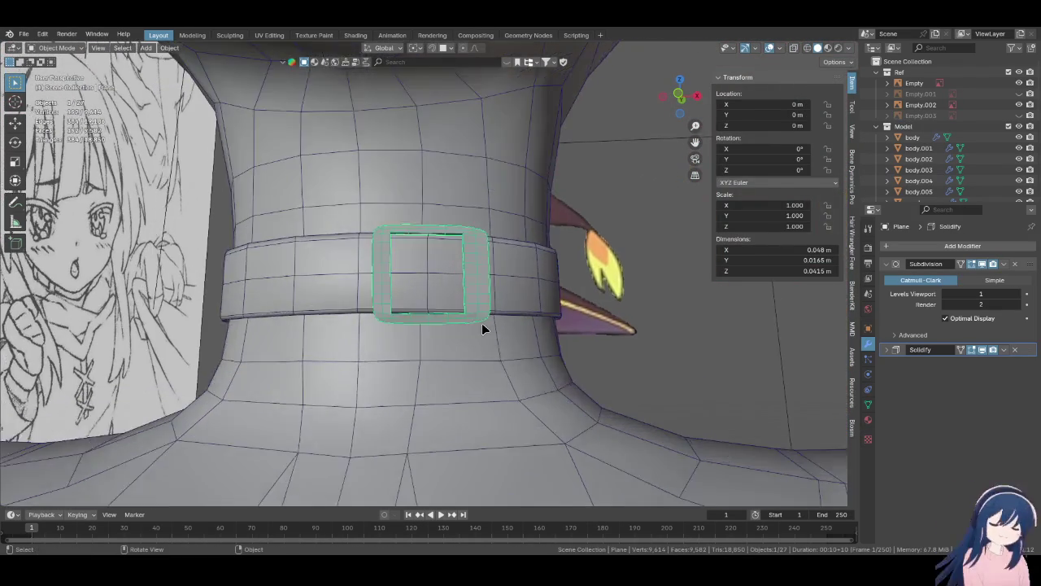
{"action": "scroll", "coordinate": [483, 328], "scroll_direction": "down", "scroll_amount": 3}
{"action": "middle_click_drag", "start_coordinate": [483, 328], "coordinate": [396, 379]}
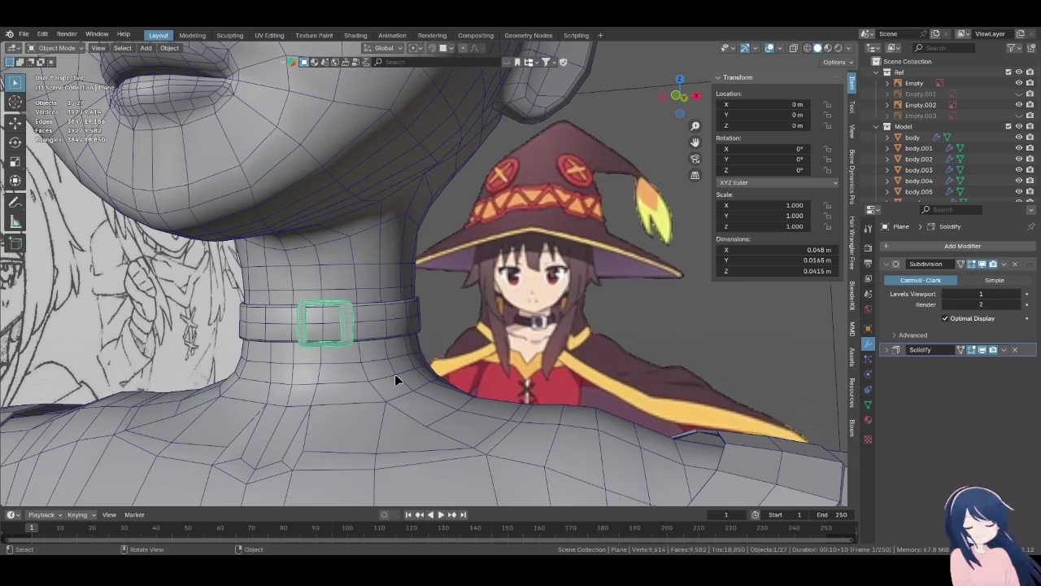
{"action": "scroll", "coordinate": [394, 379], "scroll_direction": "down", "scroll_amount": 5}
{"action": "scroll", "coordinate": [395, 379], "scroll_direction": "down", "scroll_amount": 3}
{"action": "key", "text": "alt+a"}
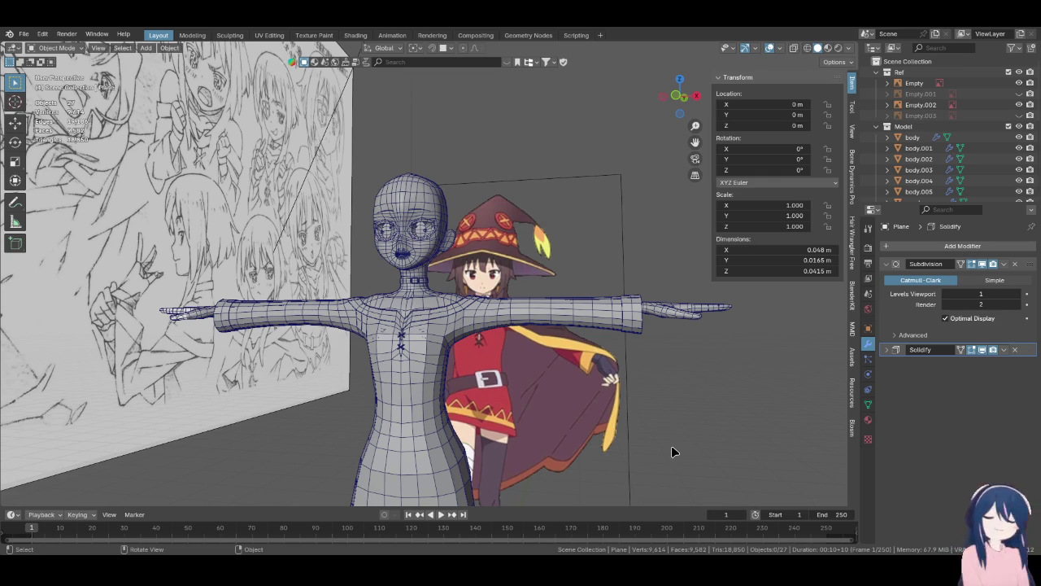
- Add a new plane and raise it along Z to neck height (3.4585 m)
{"action": "key", "text": "shift+a"}
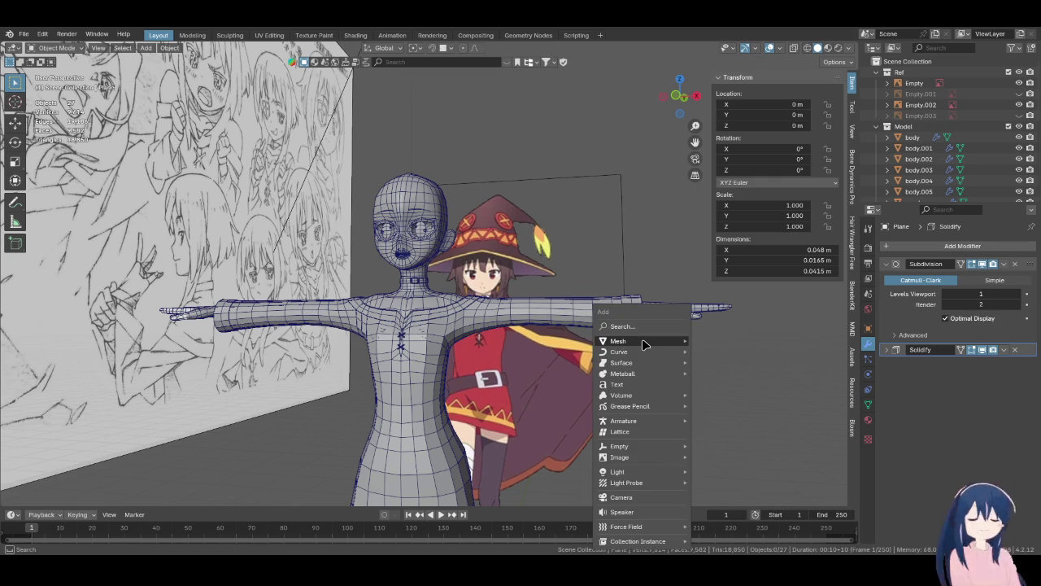
{"action": "left_click", "coordinate": [715, 340]}
{"action": "scroll", "coordinate": [488, 366], "scroll_direction": "down", "scroll_amount": 3}
{"action": "scroll", "coordinate": [488, 372], "scroll_direction": "down", "scroll_amount": 2}
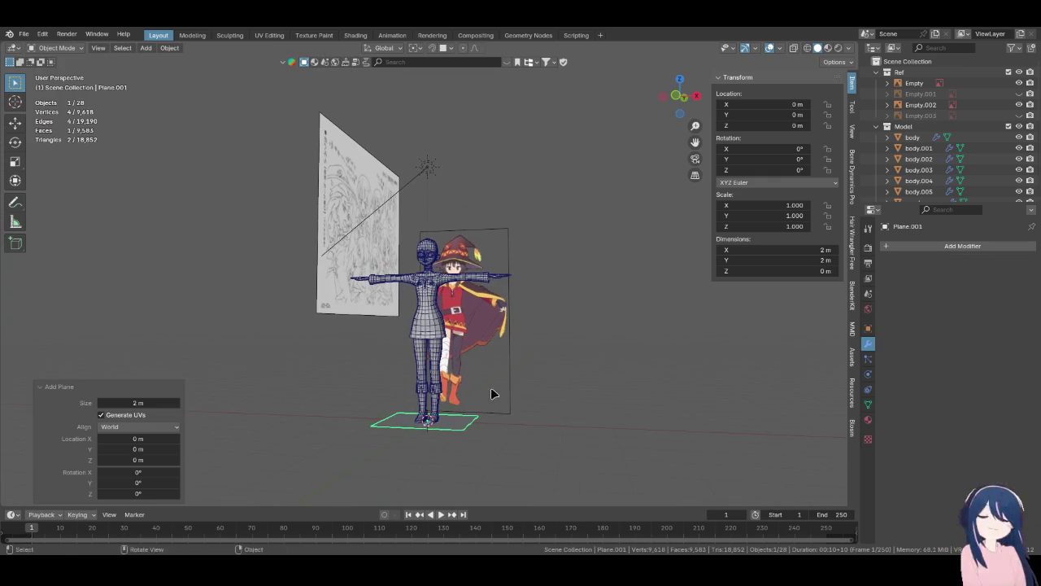
{"action": "key", "text": "g"}
{"action": "key", "text": "z"}
{"action": "left_click", "coordinate": [499, 257]}
{"action": "scroll", "coordinate": [504, 277], "scroll_direction": "up", "scroll_amount": 4}
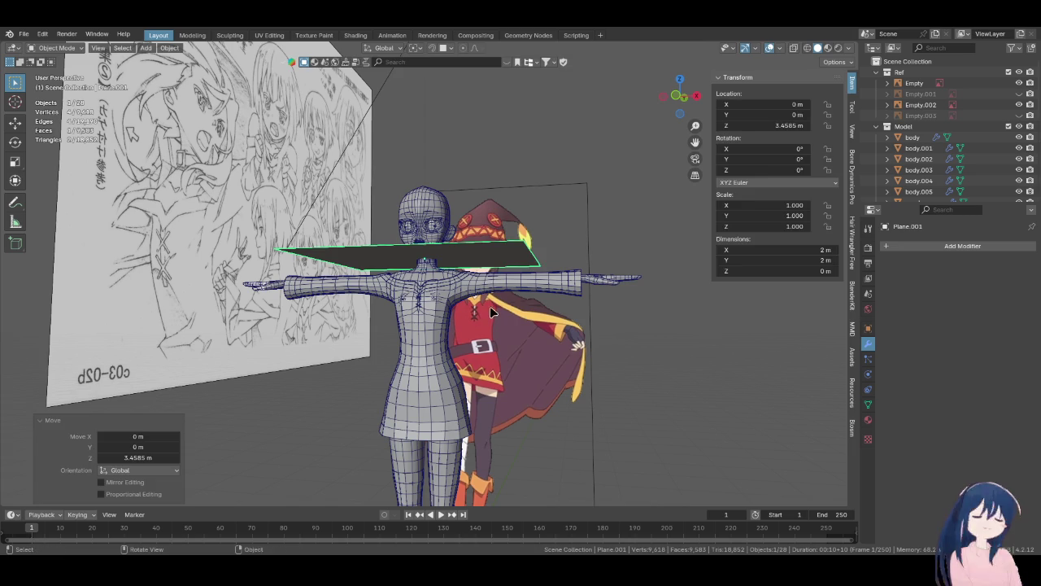
- Rotate the plane's mesh 90° on X to stand it upright, viewed from the front
{"action": "key", "text": "Tab"}
{"action": "key", "text": "r"}
{"action": "key", "text": "x"}
{"action": "key", "text": "9"}
{"action": "key", "text": "0"}
{"action": "key", "text": "Return"}
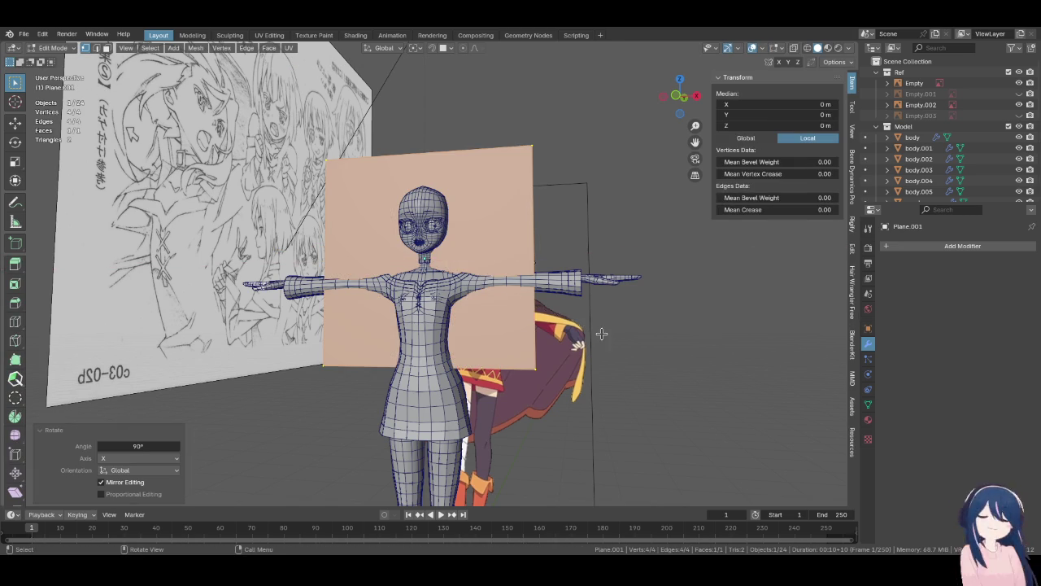
{"action": "scroll", "coordinate": [602, 358], "scroll_direction": "up", "scroll_amount": 3}
{"action": "key", "text": "KP_1"}
{"action": "key", "text": "s"}
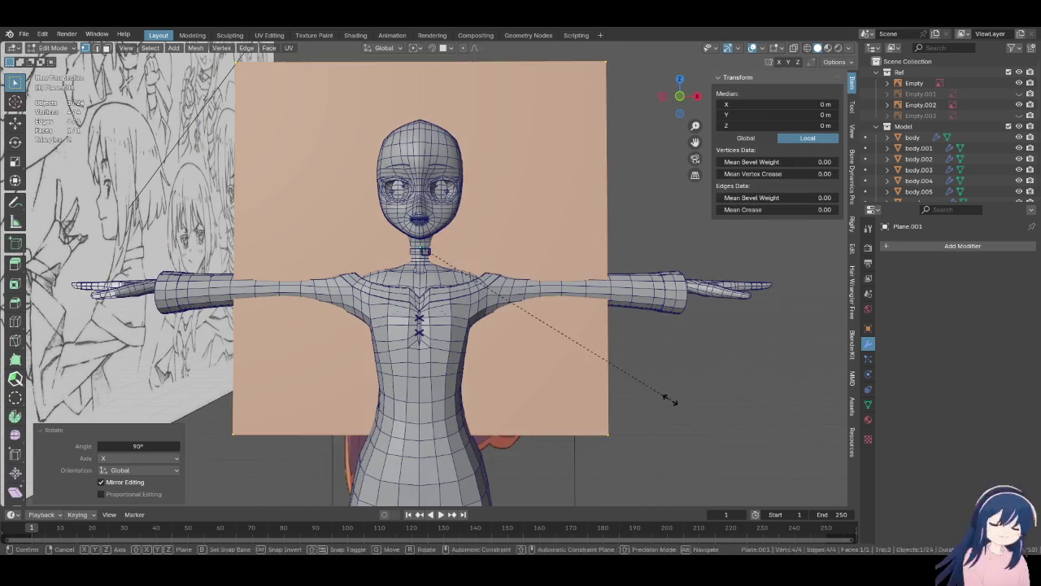